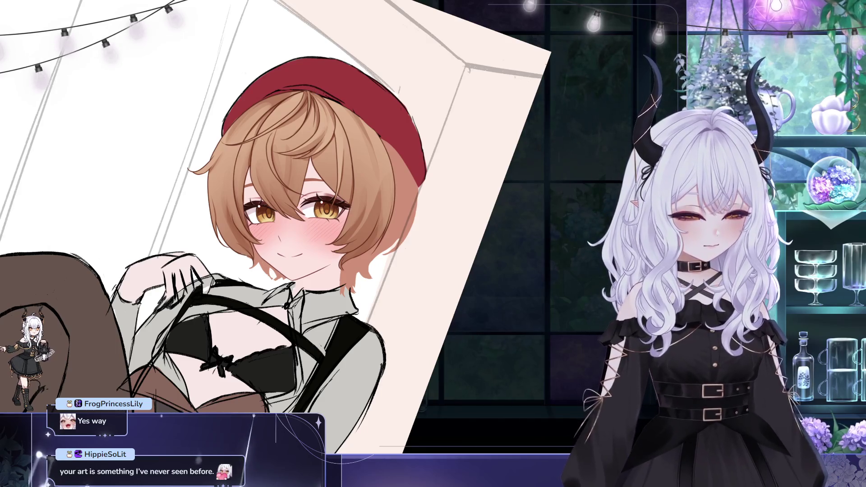
Step: Pan toward the girl's face, then zoom out until the whole reclining figure and brown-stockinged legs show
drag(391, 201, 444, 192)
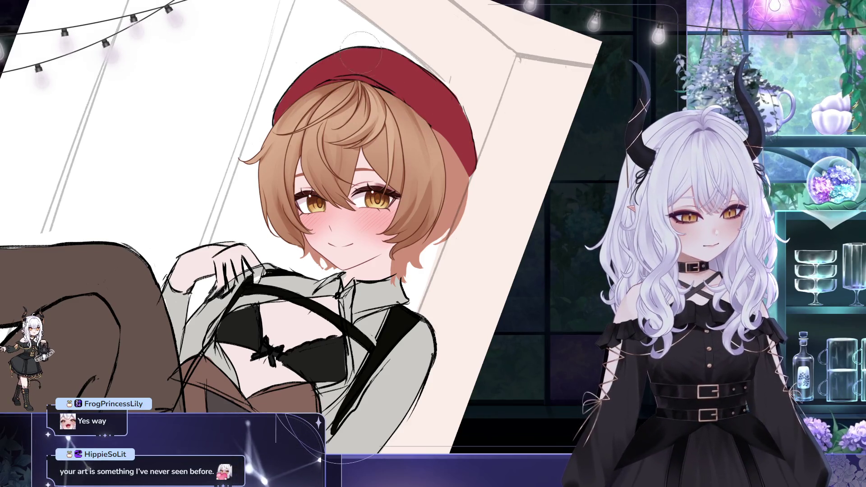
scroll(452, 90, down, 3)
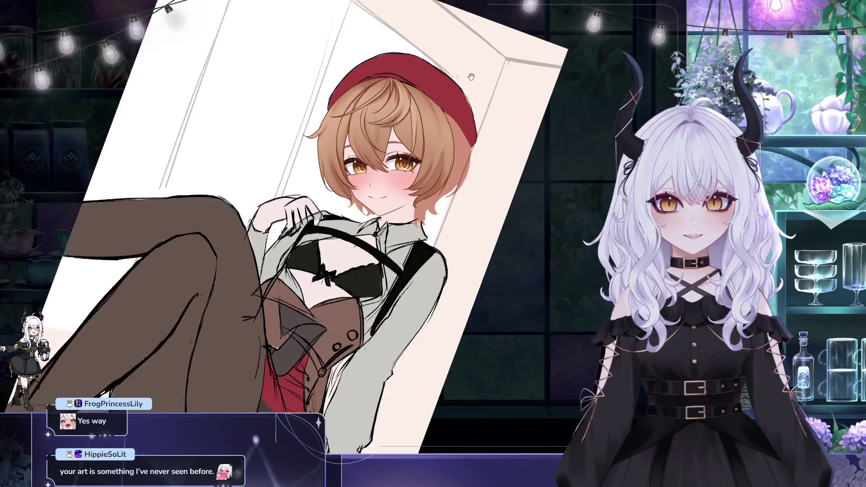
scroll(425, 111, down, 2)
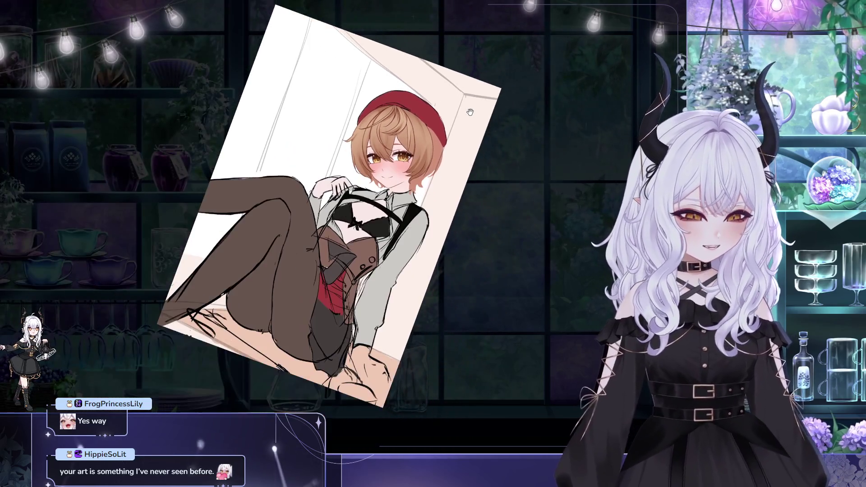
scroll(422, 135, up, 5)
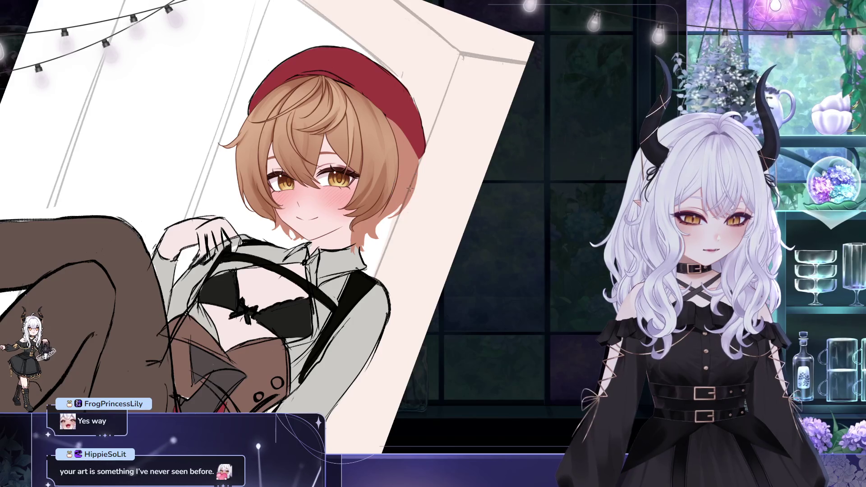
scroll(409, 187, down, 2)
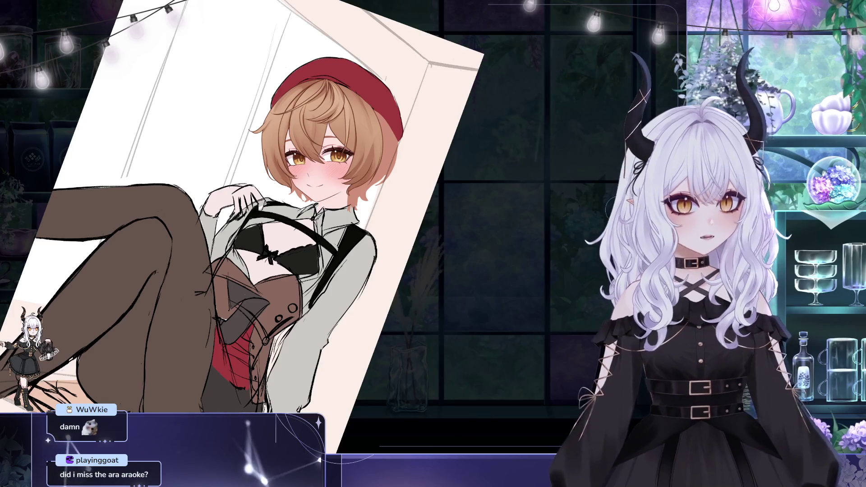
Step: Recentre the figure and eyedropper the brown of her hair as the working colour
drag(397, 63, 368, 65)
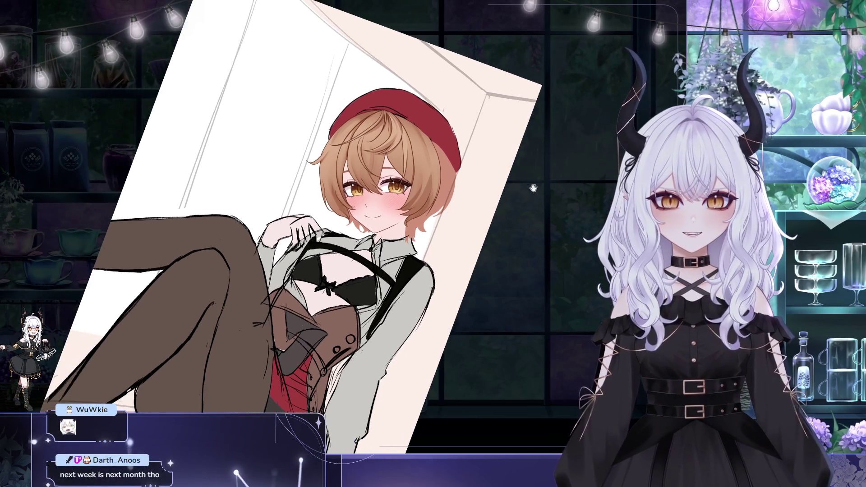
drag(533, 189, 454, 183)
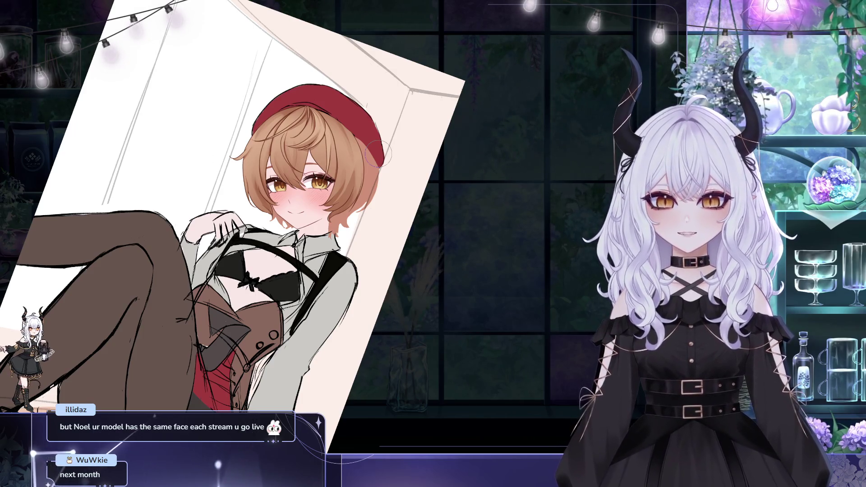
ctrl+click(350, 154)
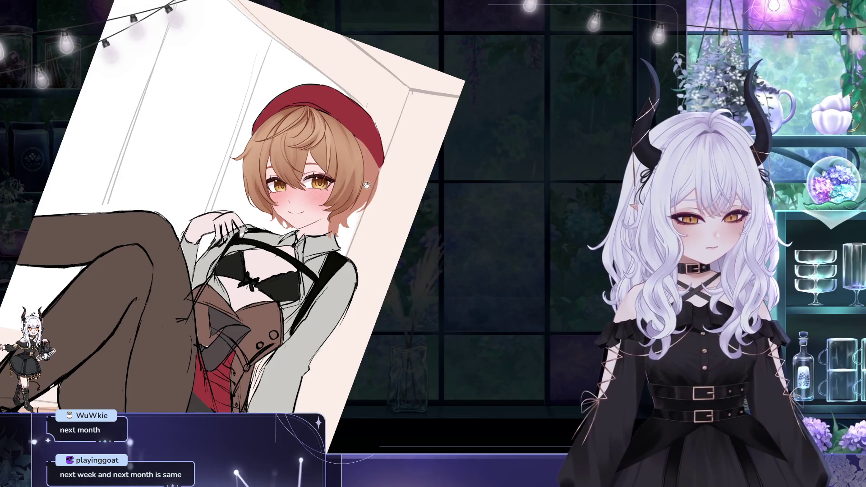
drag(366, 186, 396, 211)
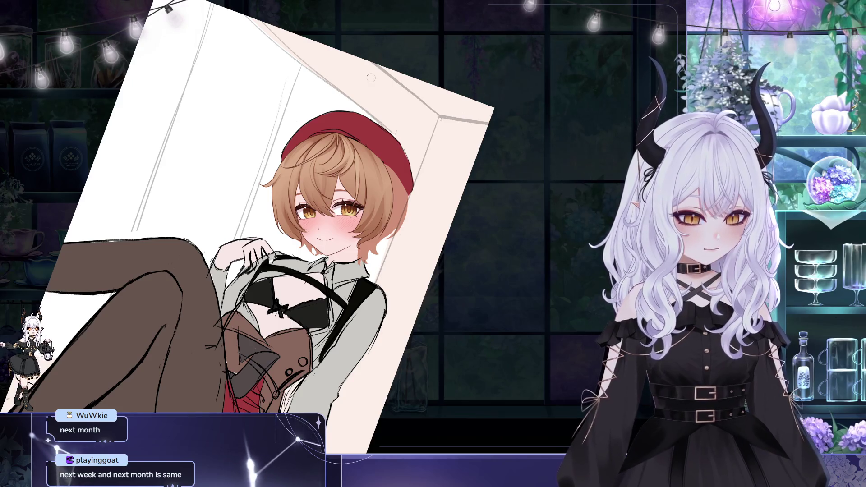
drag(371, 78, 443, 66)
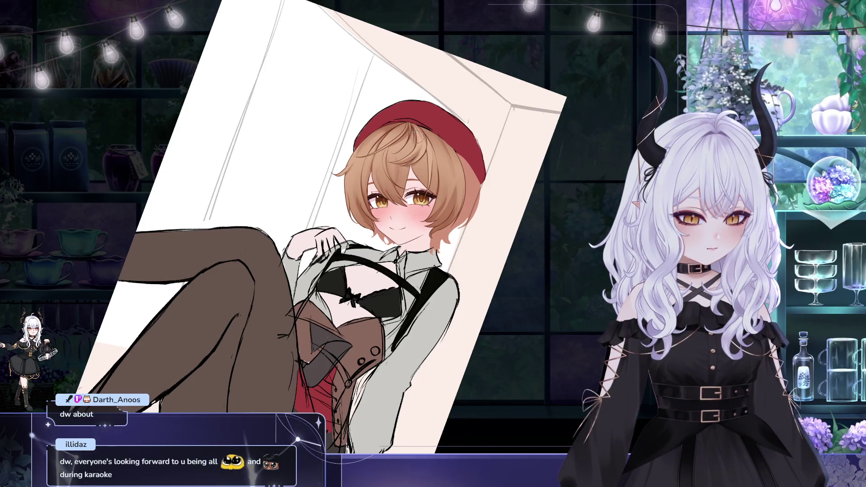
drag(516, 173, 522, 193)
mouse_move(443, 223)
mouse_down()
mouse_move(440, 213)
mouse_move(422, 238)
mouse_move(359, 175)
mouse_up()
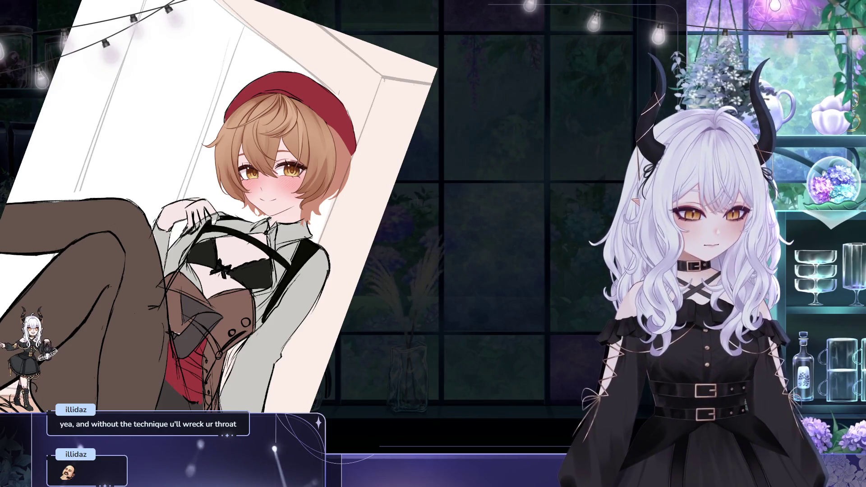
scroll(221, 208, up, 1)
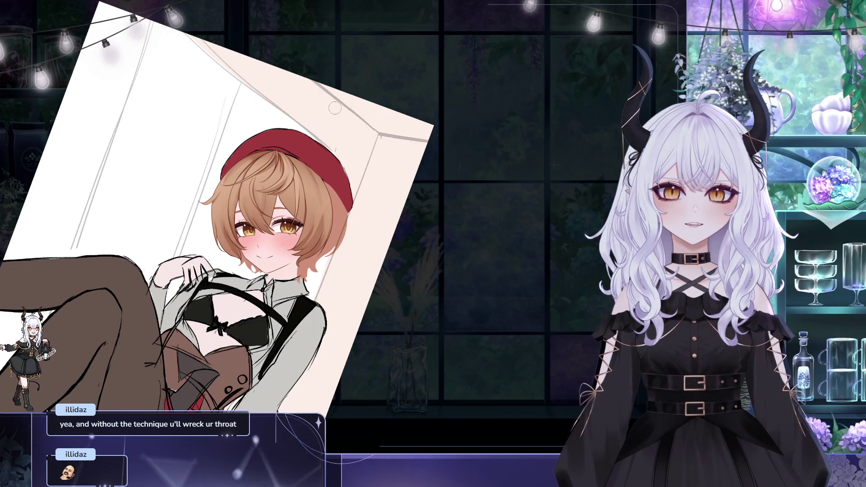
drag(333, 112, 347, 135)
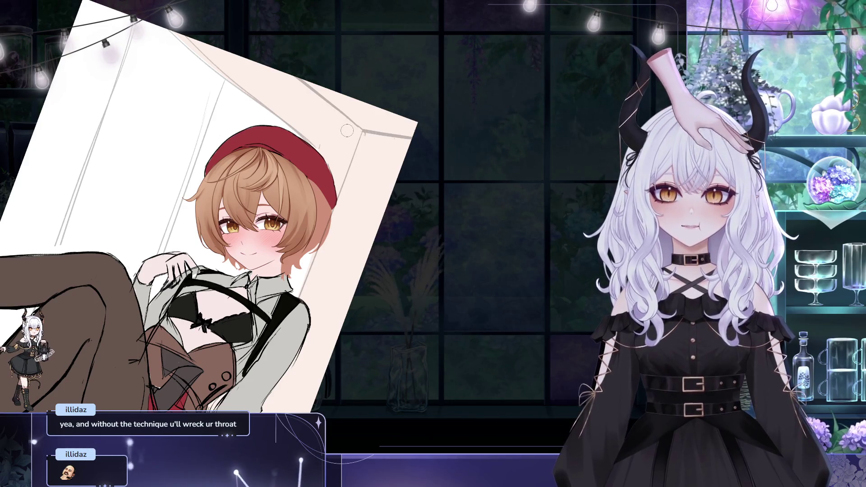
drag(358, 128, 379, 129)
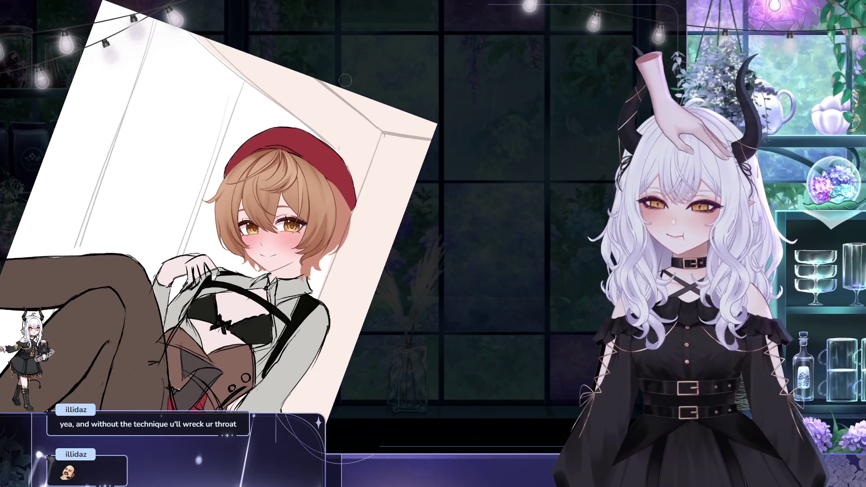
drag(345, 81, 392, 54)
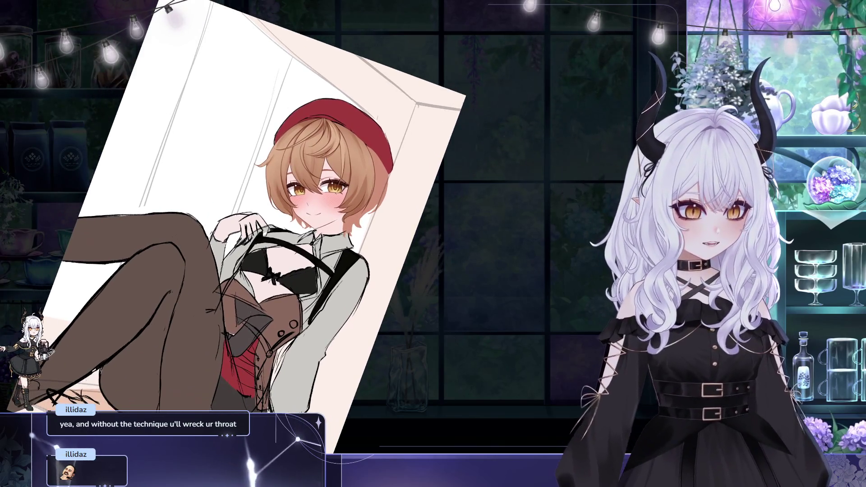
Step: Mirror the canvas horizontally and zoom out to review the flipped drawing
key(Delete)
key(Delete)
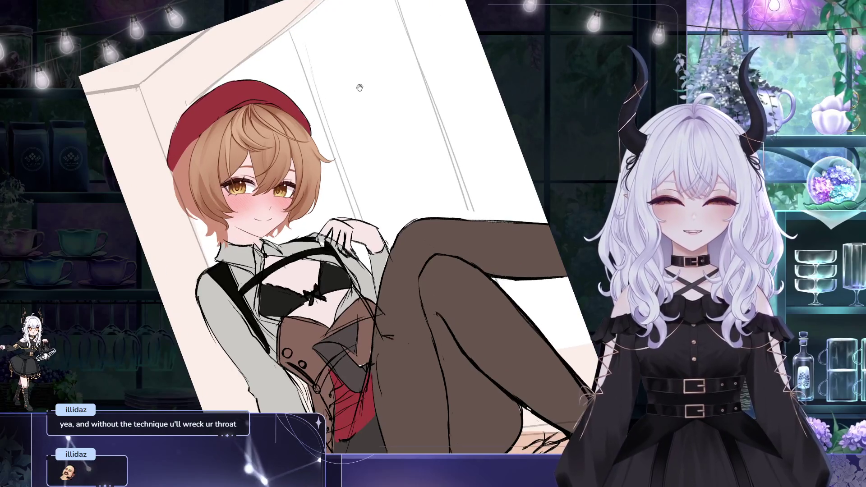
scroll(304, 99, up, 3)
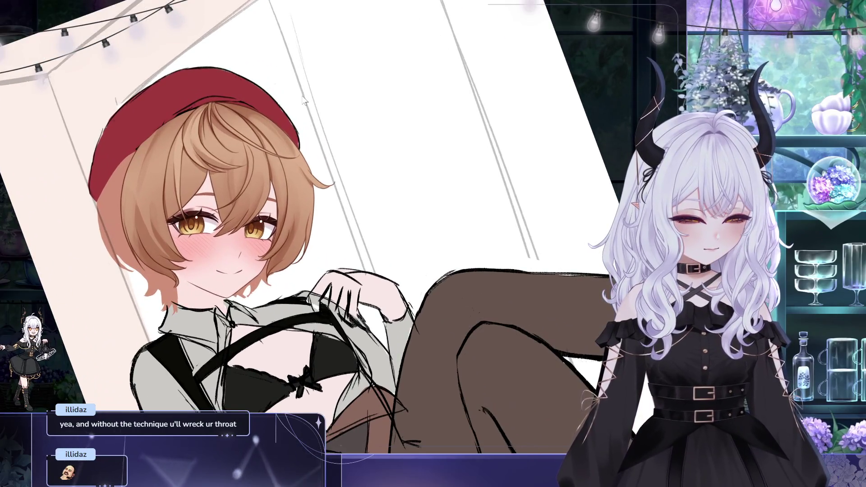
scroll(304, 102, down, 3)
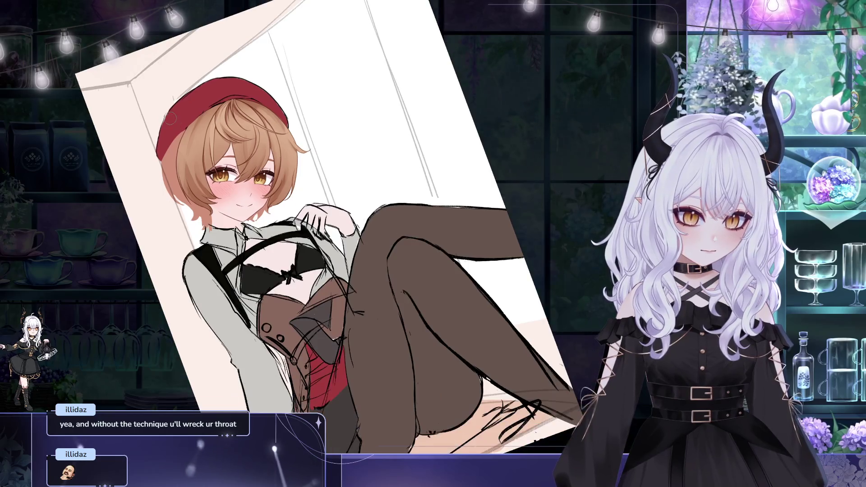
scroll(324, 206, down, 2)
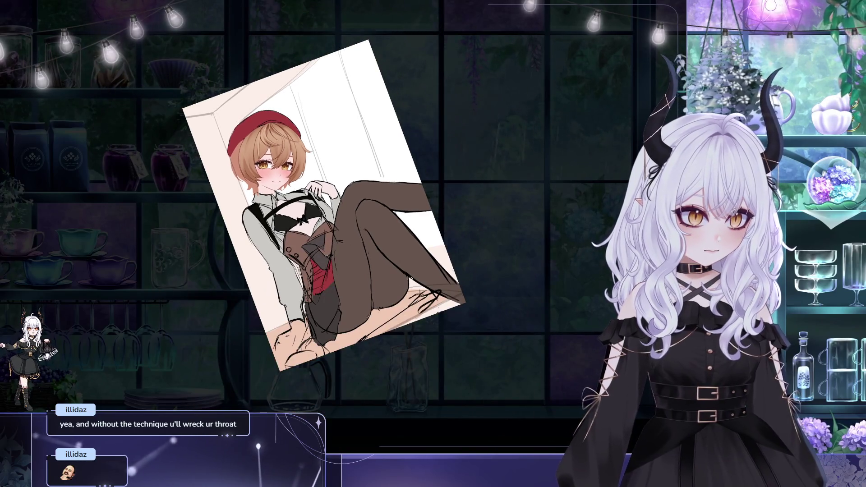
Step: Flip the canvas back to normal and zoom in close on the girl's face
key(h)
scroll(350, 109, up, 4)
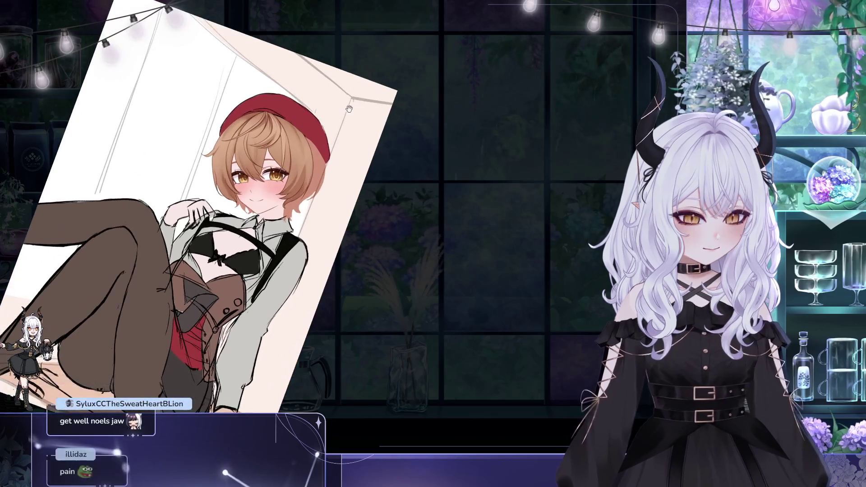
scroll(349, 108, up, 3)
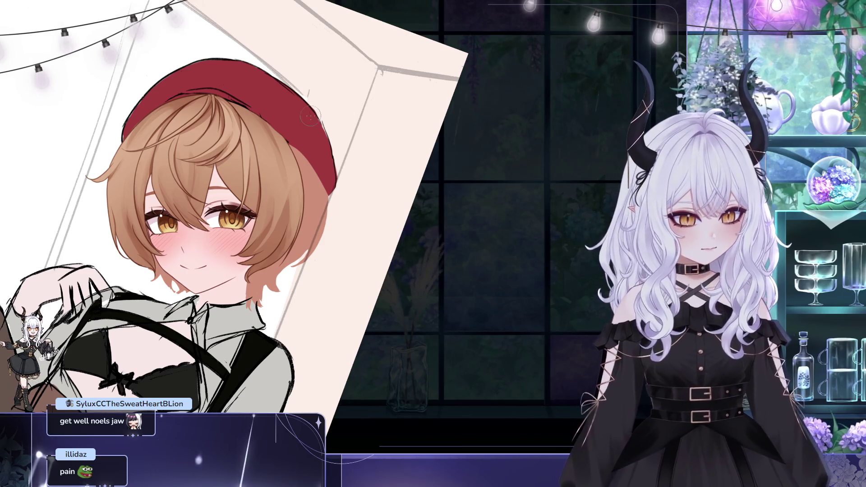
scroll(306, 113, down, 2)
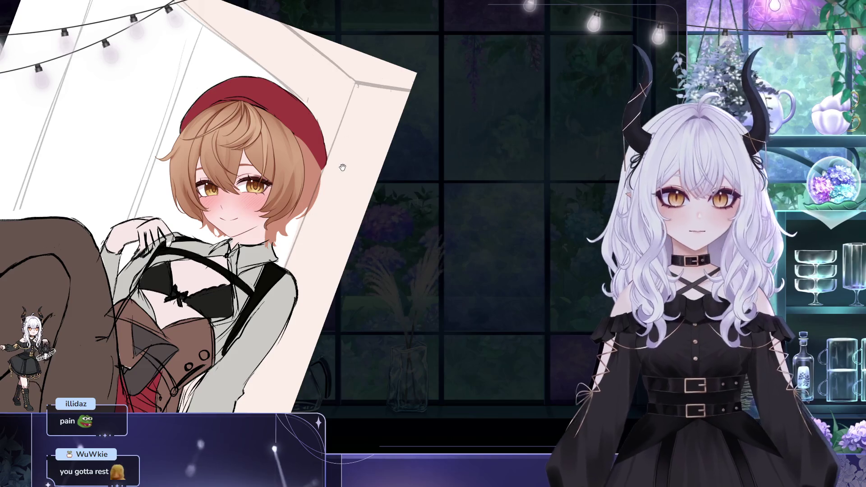
Step: Pan across the girl's upper body to bring her face, hair and red beret close
mouse_move(334, 111)
mouse_down()
mouse_move(395, 80)
mouse_move(375, 116)
mouse_up()
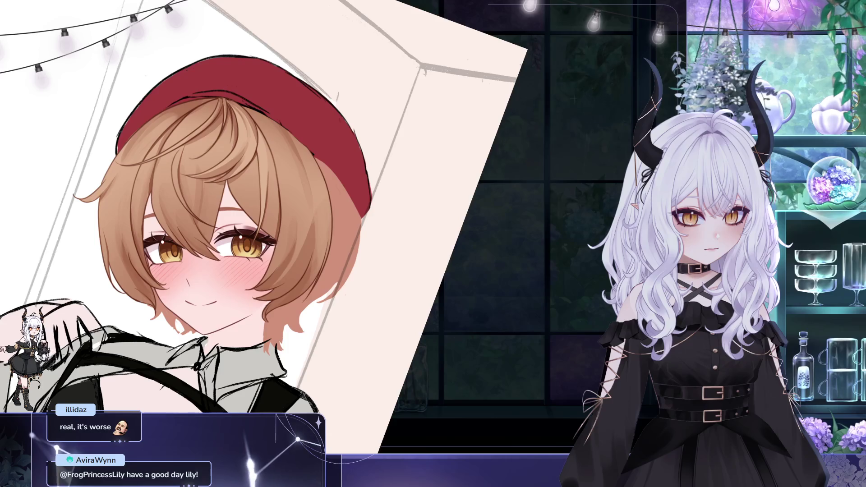
scroll(574, 205, down, 2)
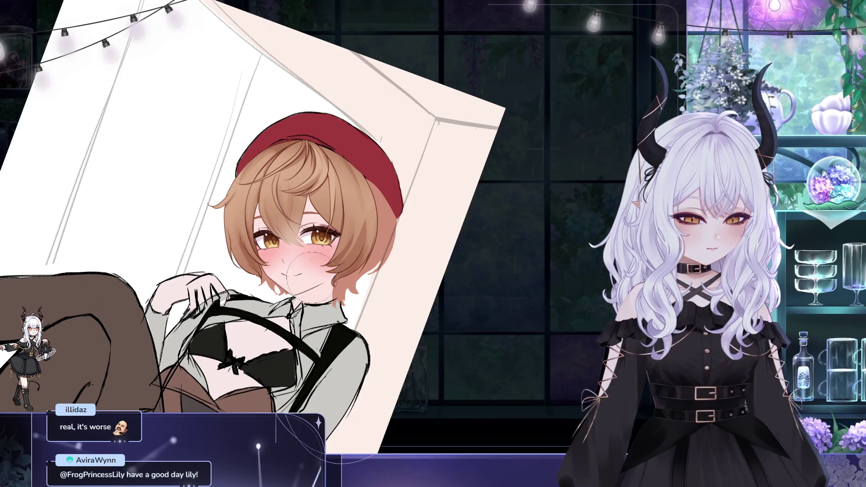
Step: Zoom out and rotate the tilted canvas upright so the whole illustration sits centred
scroll(356, 244, down, 1)
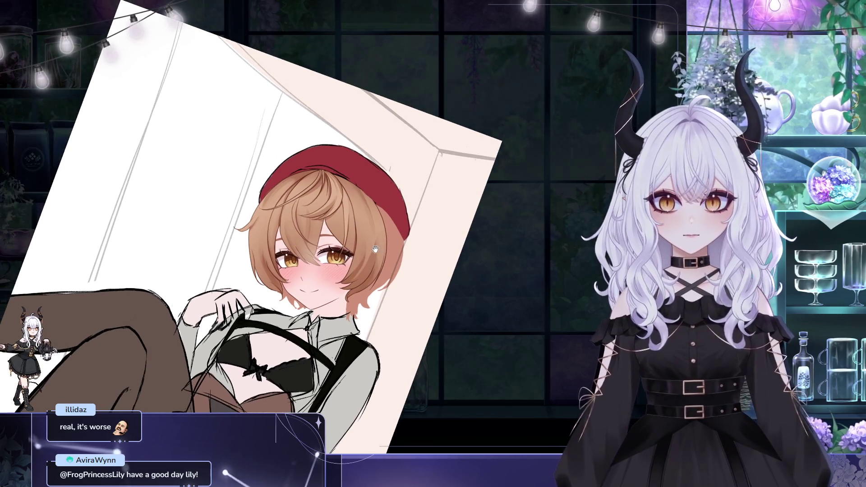
scroll(356, 246, down, 1)
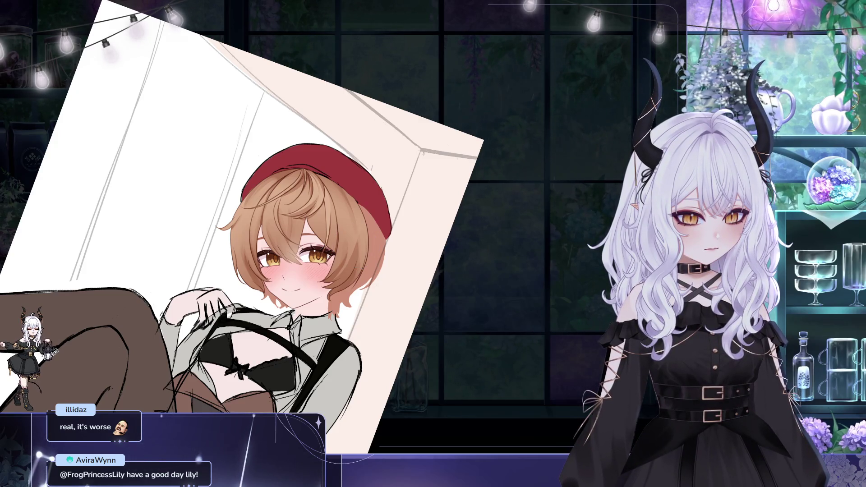
mouse_move(437, 133)
mouse_down()
mouse_move(450, 126)
mouse_move(438, 114)
mouse_up()
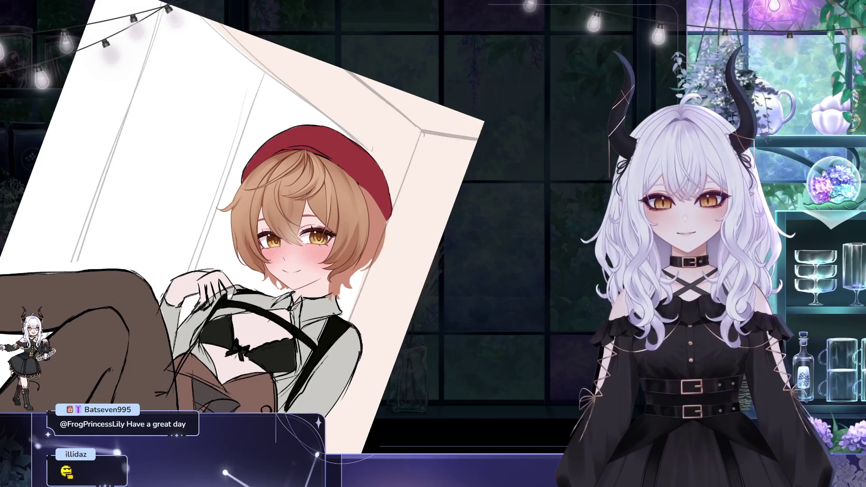
mouse_move(135, 181)
mouse_down()
mouse_move(397, 181)
mouse_move(293, 135)
mouse_up()
scroll(397, 146, down, 2)
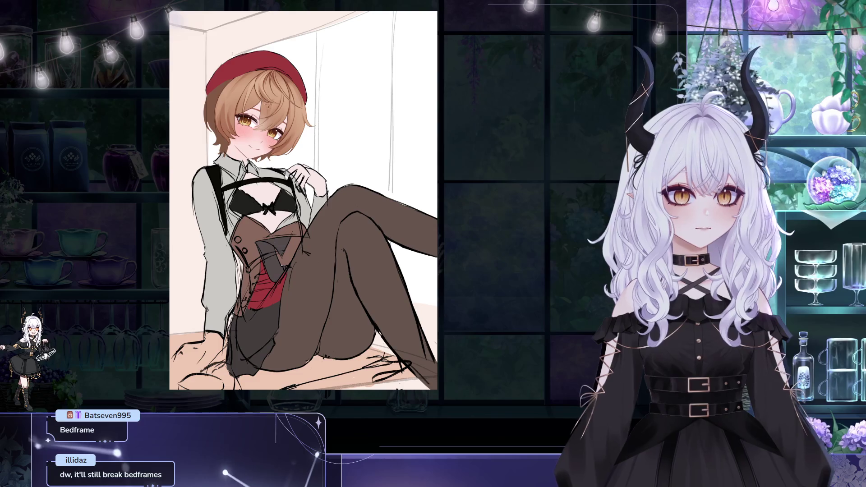
Step: Frame the girl's head and eyedropper the red of her beret
drag(322, 104, 325, 120)
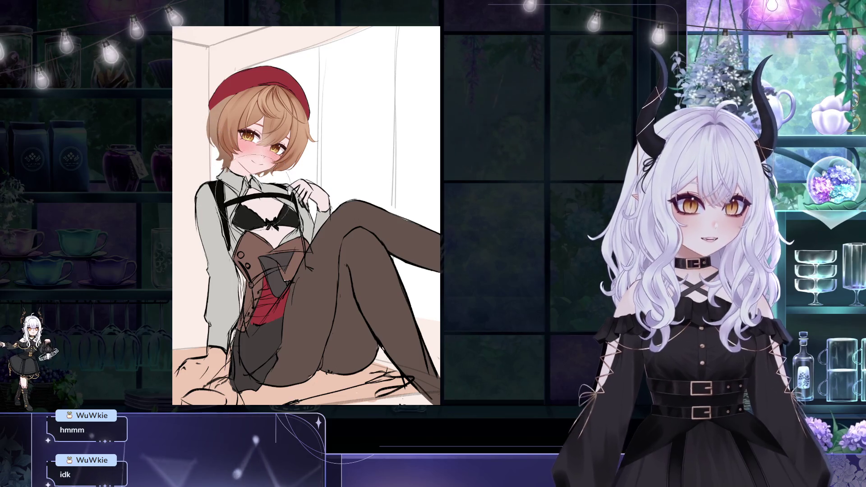
scroll(299, 218, down, 3)
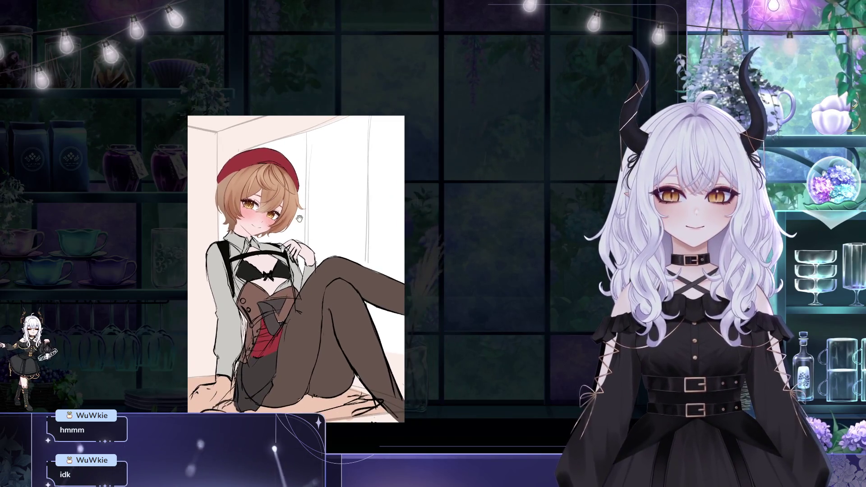
scroll(299, 219, up, 5)
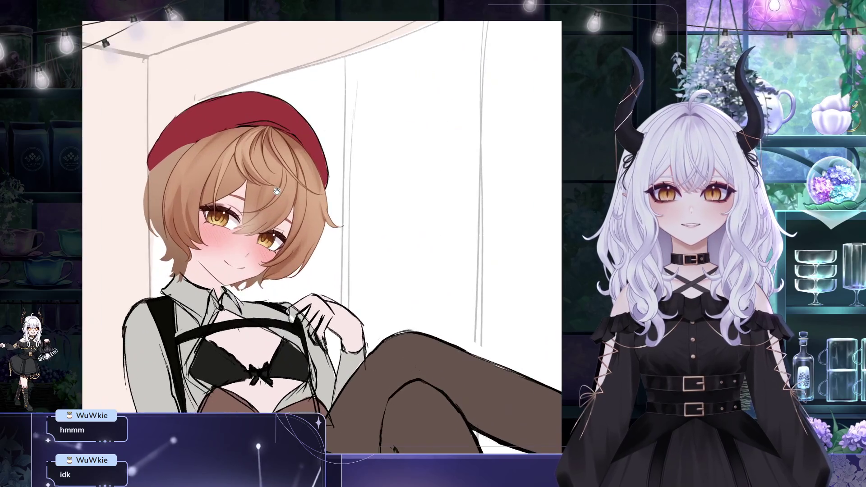
scroll(276, 191, down, 3)
mouse_move(279, 160)
mouse_down()
mouse_move(296, 145)
mouse_move(300, 158)
mouse_up()
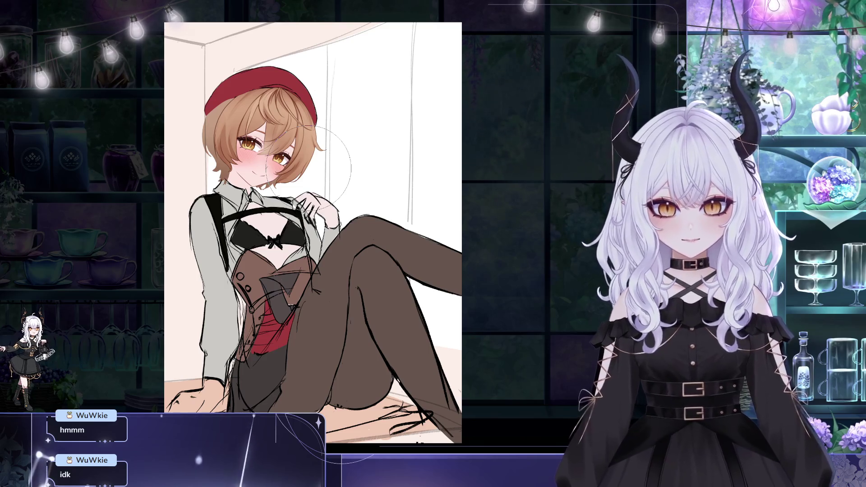
drag(424, 199, 425, 205)
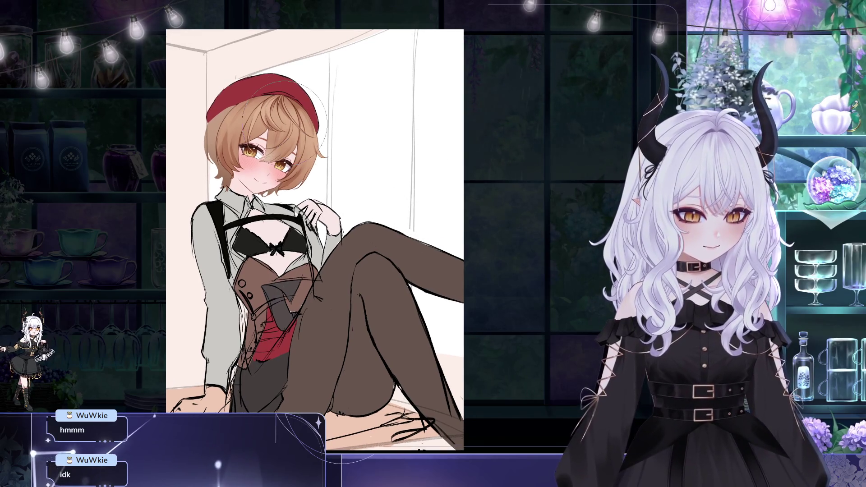
drag(294, 101, 297, 99)
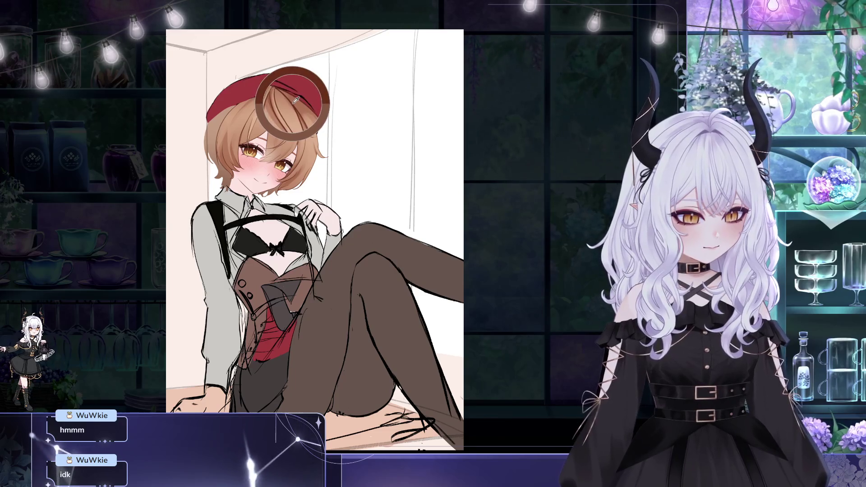
Step: Eyedropper the brown hair, then mirror the canvas horizontally and zoom out
drag(245, 118, 245, 118)
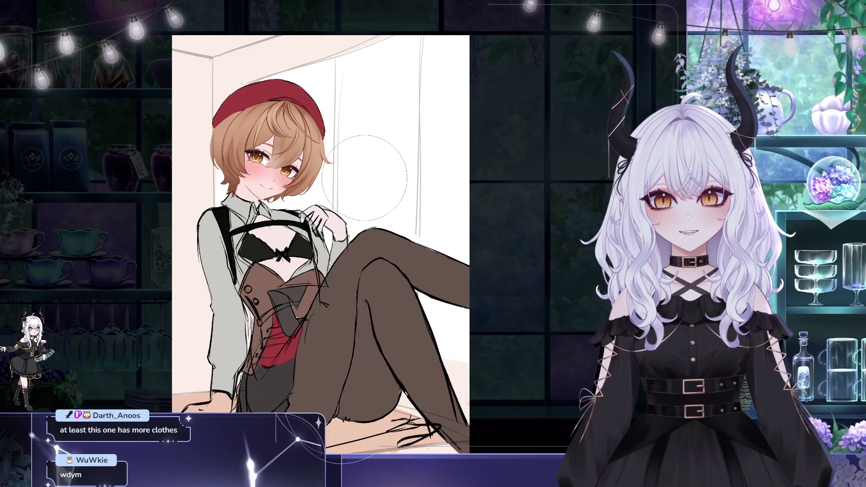
key(h)
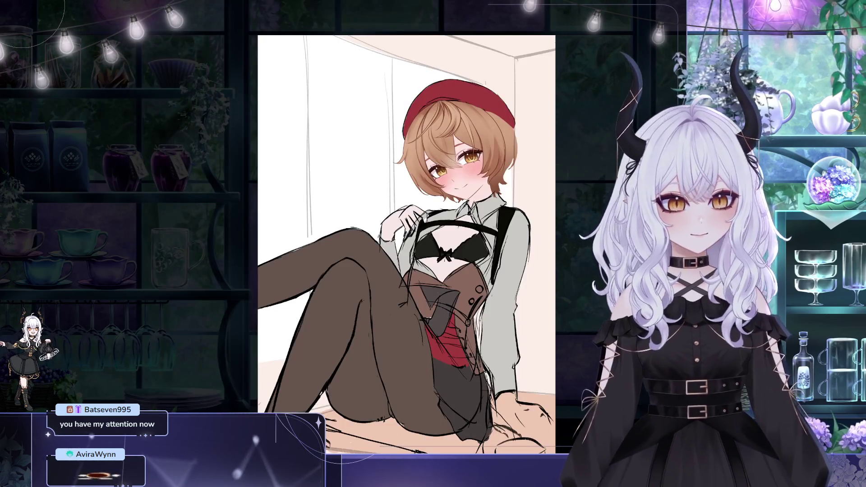
scroll(439, 111, down, 3)
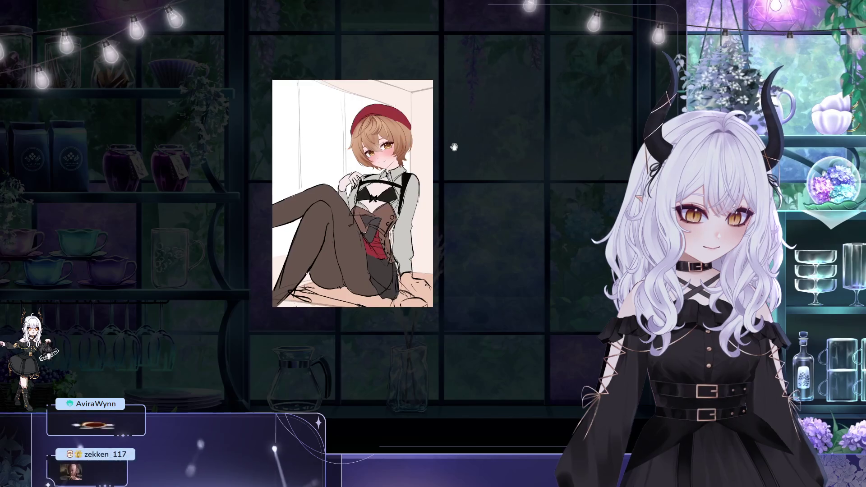
Step: Sample the skin-and-blush colour beside the eye and reframe the face
scroll(438, 110, up, 3)
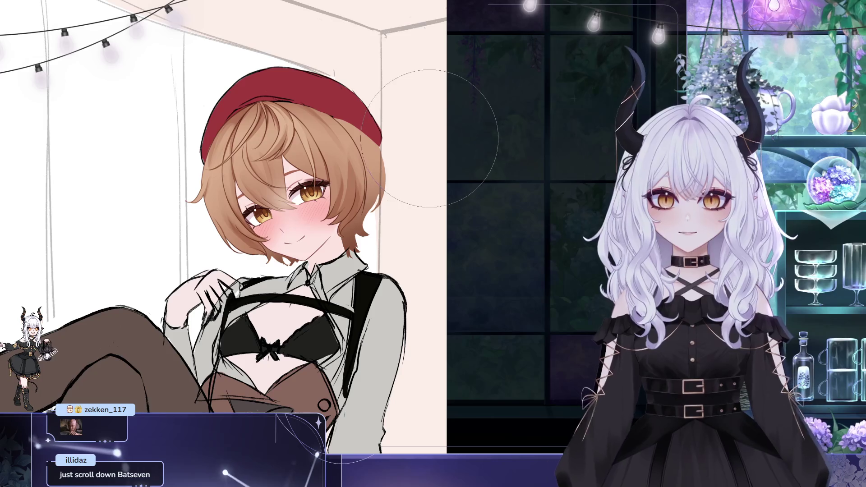
alt+click(324, 202)
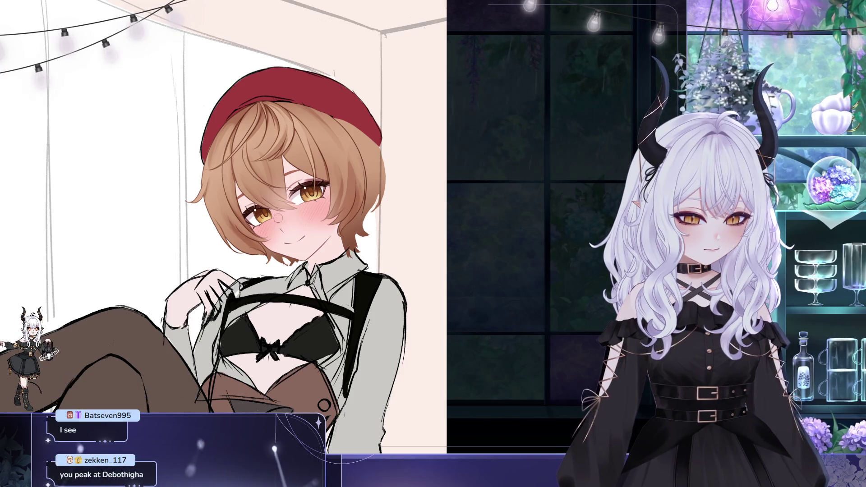
drag(416, 245, 523, 255)
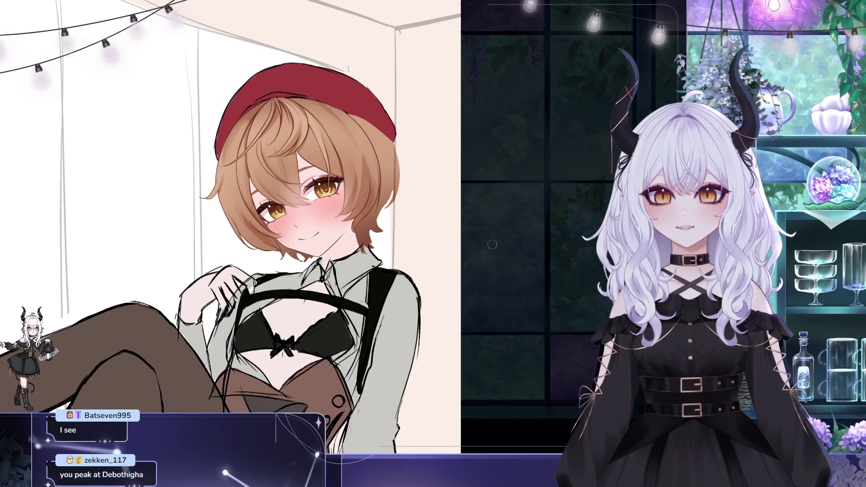
scroll(497, 244, down, 2)
drag(379, 179, 371, 183)
Step: Sample the brown hair colour, then hide the bangs layer to reveal the face beneath
scroll(371, 183, up, 5)
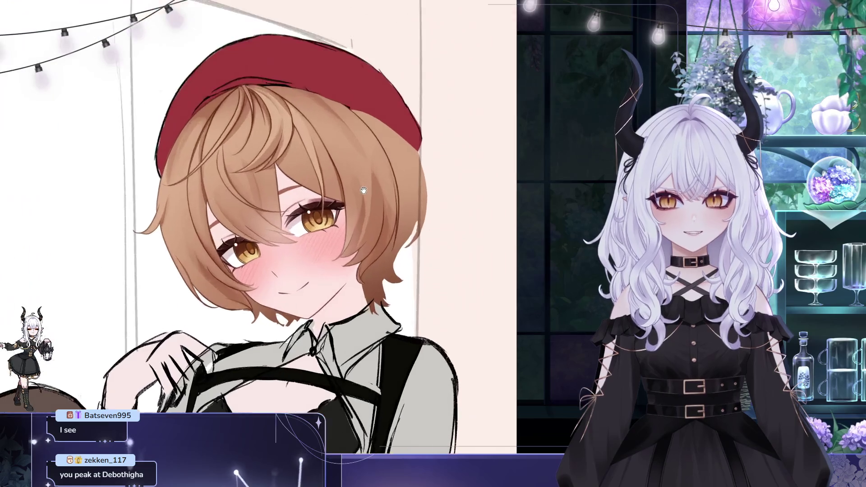
scroll(332, 206, down, 2)
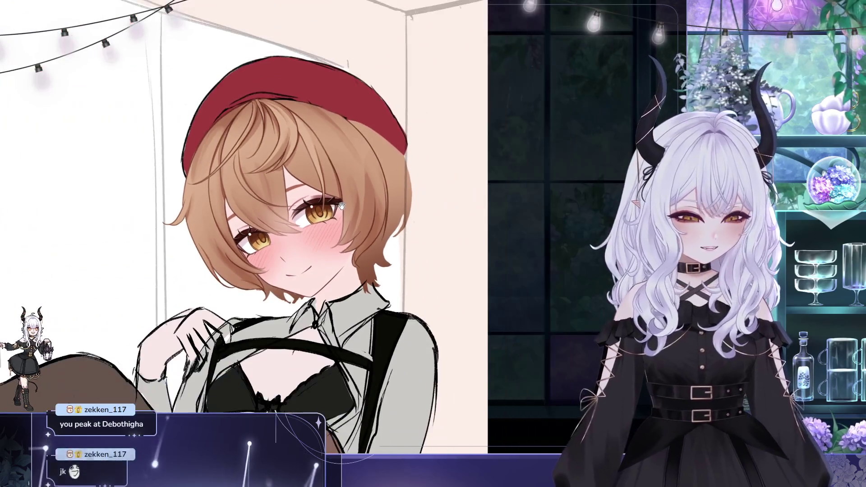
scroll(243, 143, up, 4)
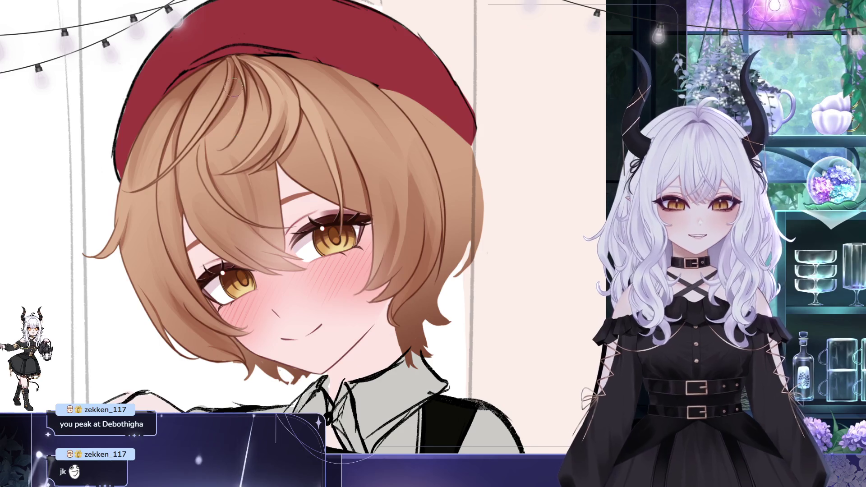
alt+click(233, 84)
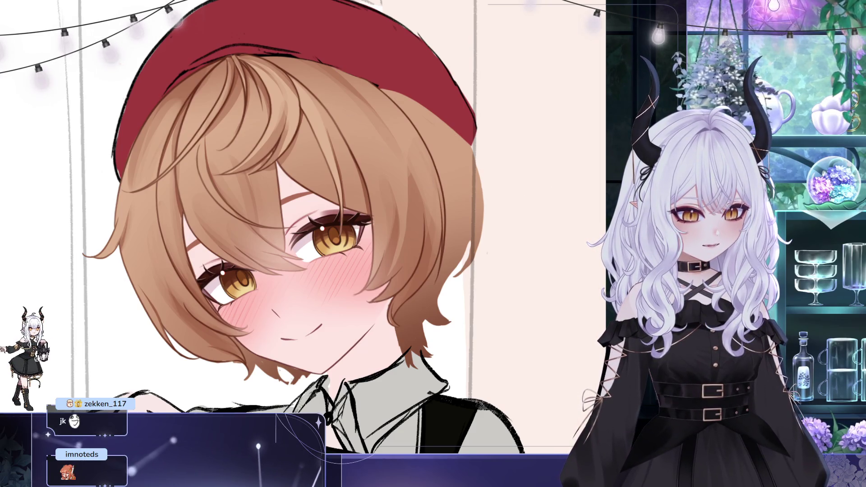
key(ctrl+comma)
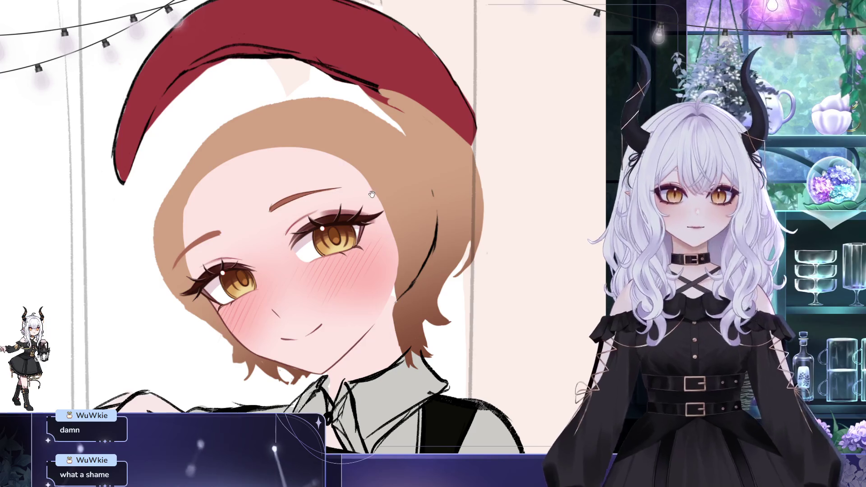
drag(341, 186, 388, 173)
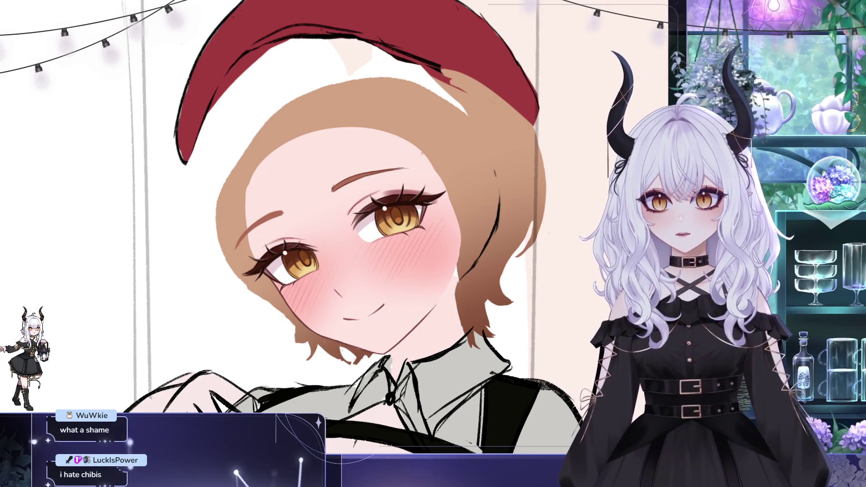
drag(422, 158, 449, 170)
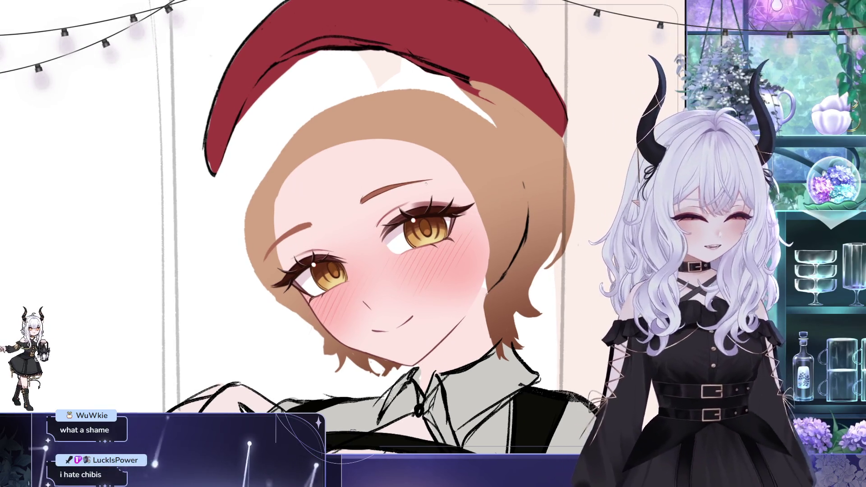
mouse_move(422, 160)
mouse_down()
mouse_move(467, 122)
mouse_move(417, 104)
mouse_up()
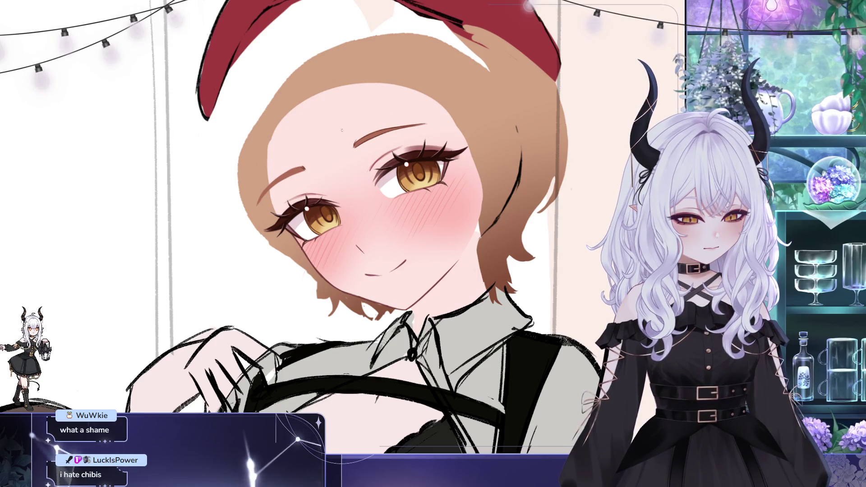
drag(342, 130, 397, 139)
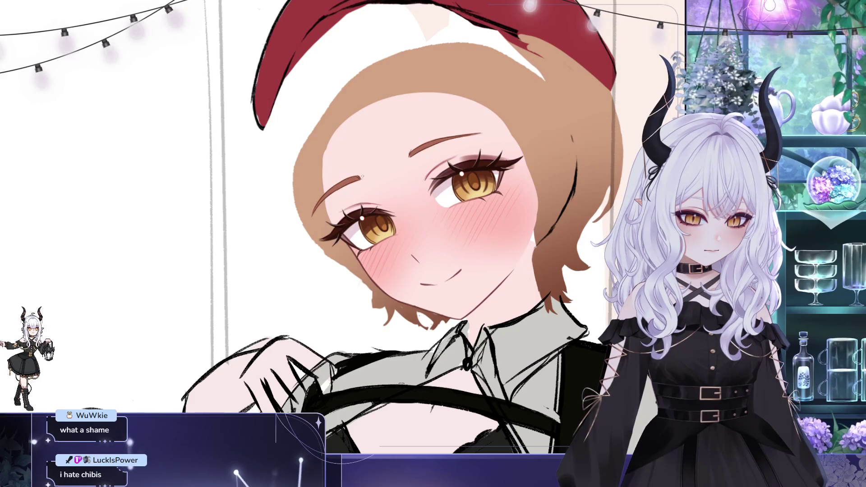
drag(364, 175, 384, 179)
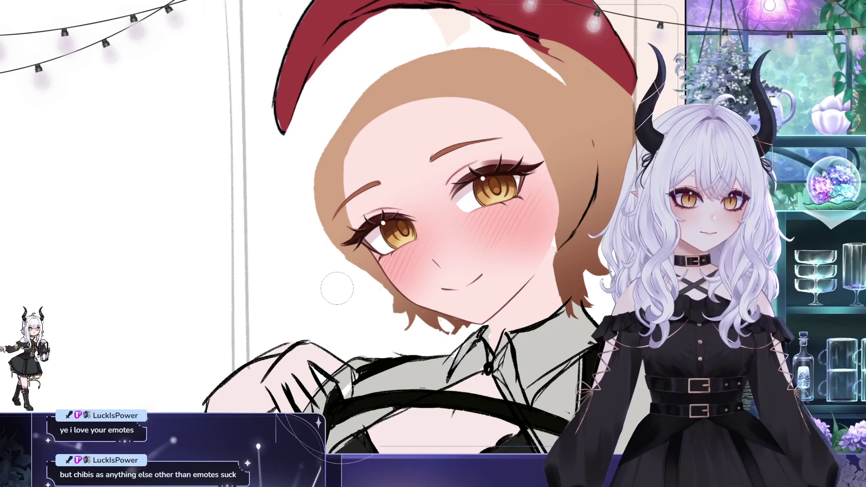
key(ctrl+minus)
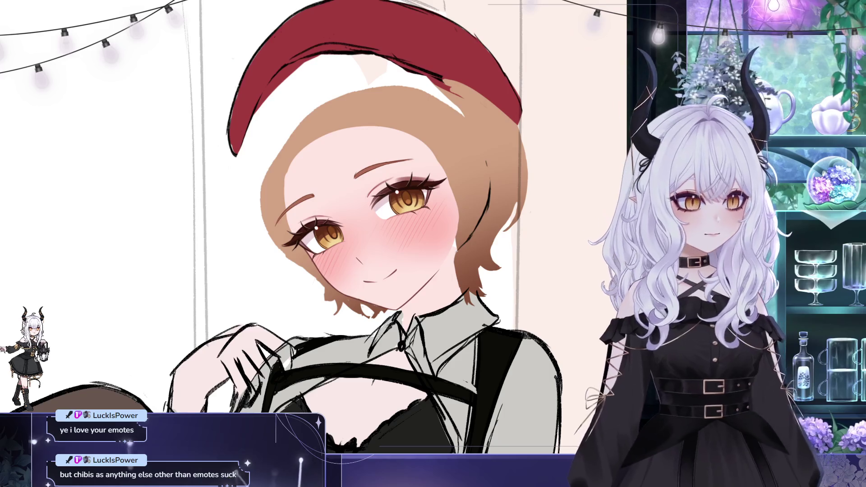
key(h)
Step: Pan and zoom the mirrored drawing to frame the girl's face, chest and beret
drag(549, 171, 419, 126)
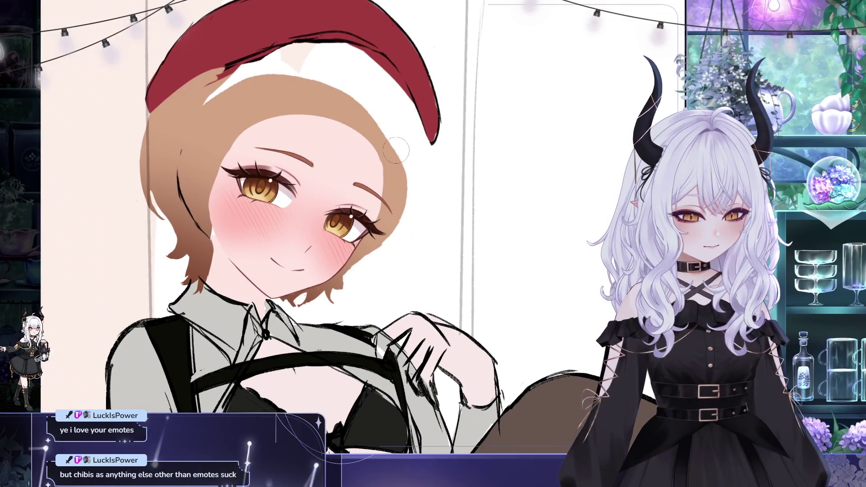
scroll(373, 159, up, 1)
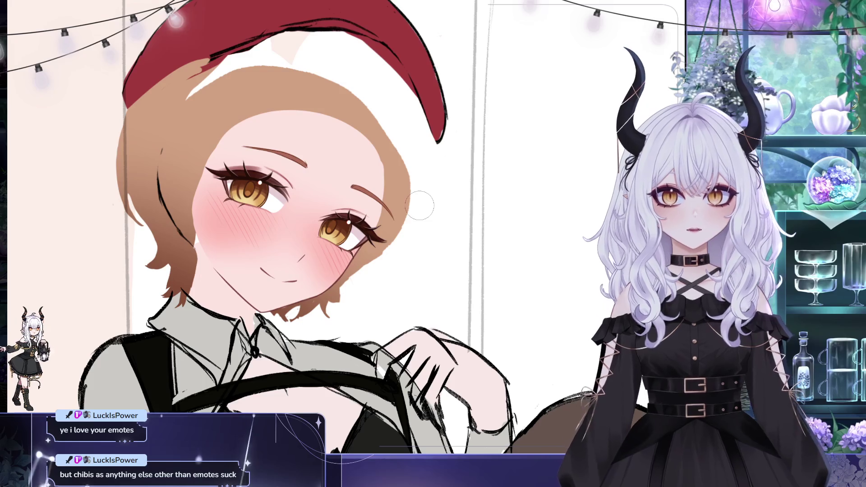
drag(322, 181, 306, 183)
scroll(306, 183, down, 1)
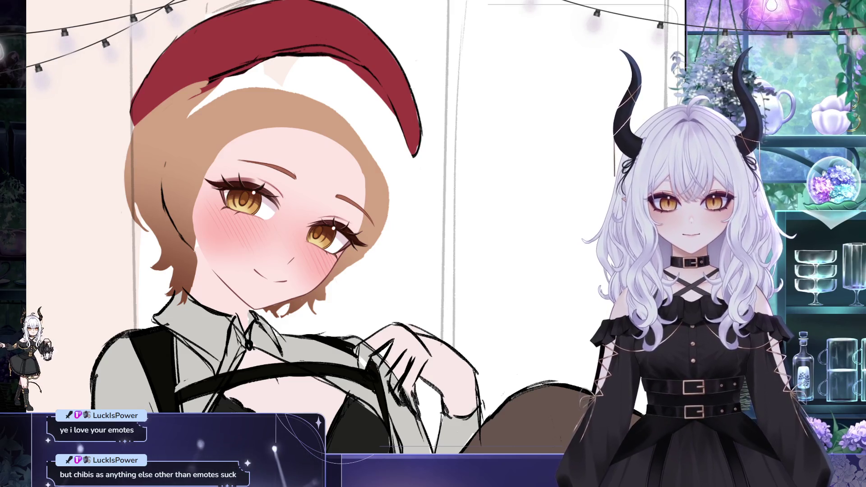
drag(27, 179, 98, 184)
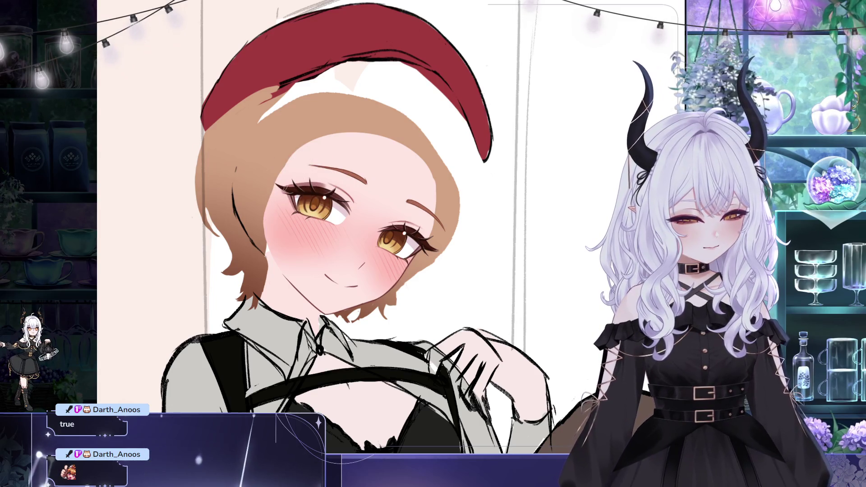
drag(398, 220, 327, 141)
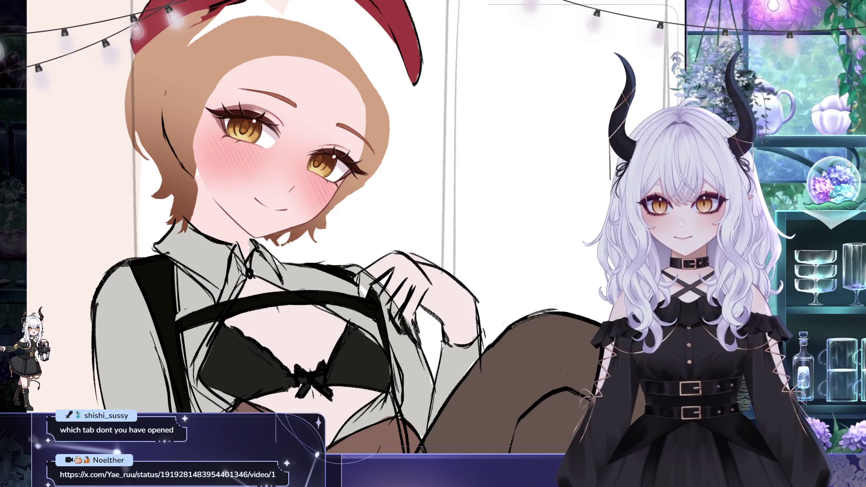
scroll(324, 129, down, 3)
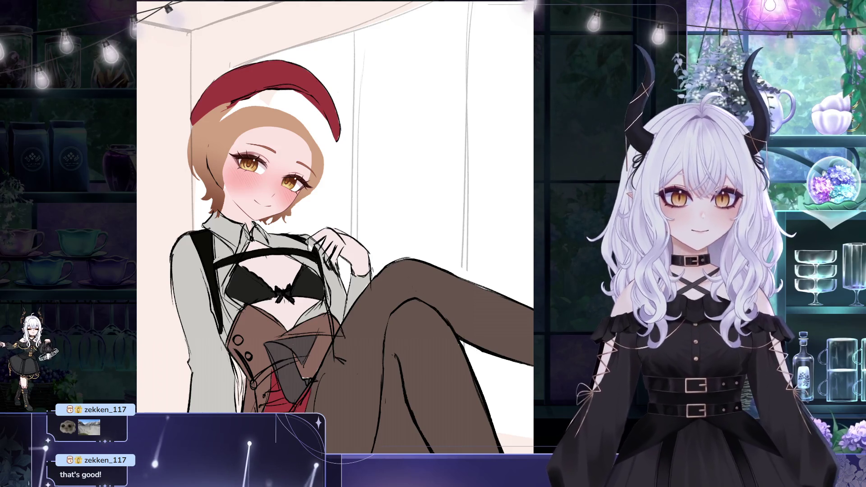
drag(412, 186, 413, 213)
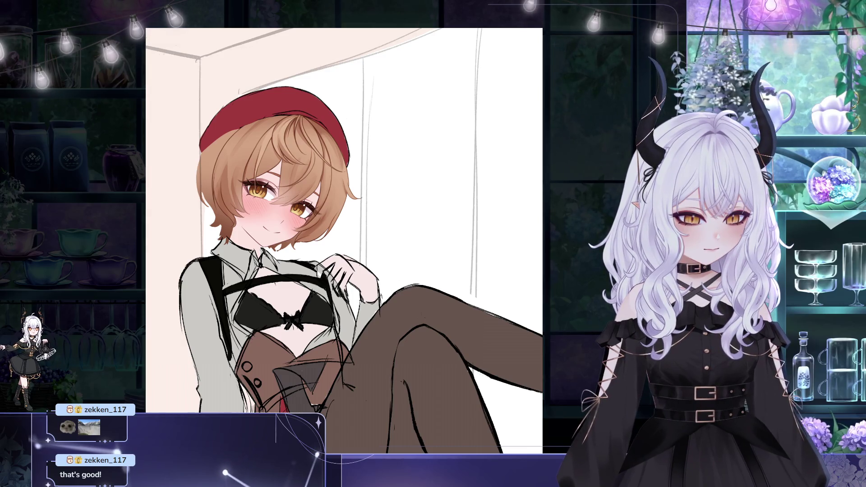
Step: Zoom out, flip the drawing back to normal orientation, then zoom in on the face
scroll(359, 183, down, 2)
scroll(455, 204, down, 1)
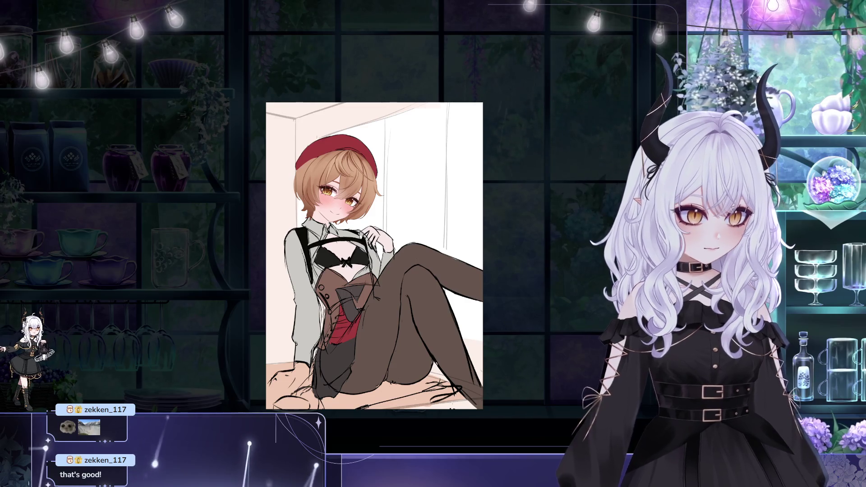
key(m)
scroll(558, 112, up, 5)
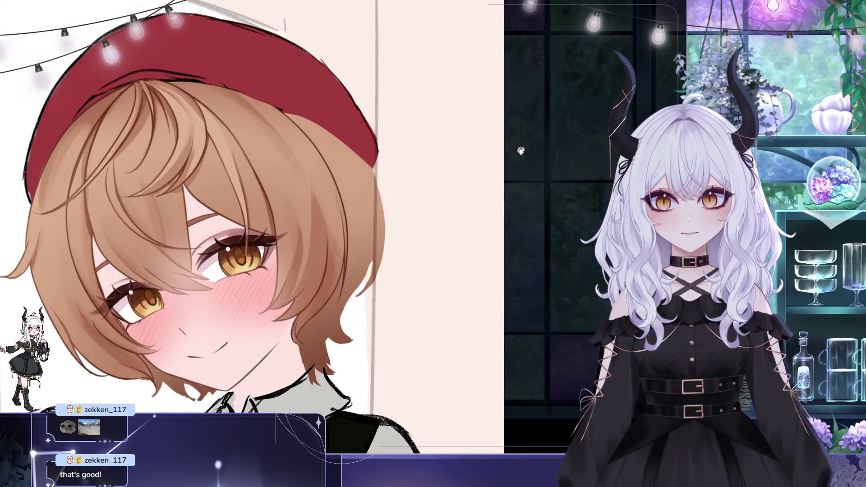
Step: Rotate the canvas view slightly clockwise, then pan and zoom out to frame the seated girl
scroll(521, 126, up, 2)
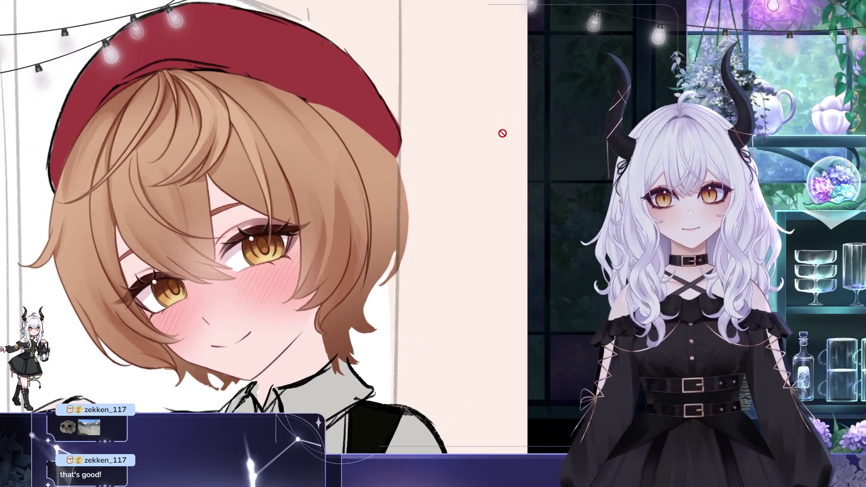
mouse_move(503, 133)
mouse_down()
mouse_move(492, 181)
mouse_move(573, 278)
mouse_up()
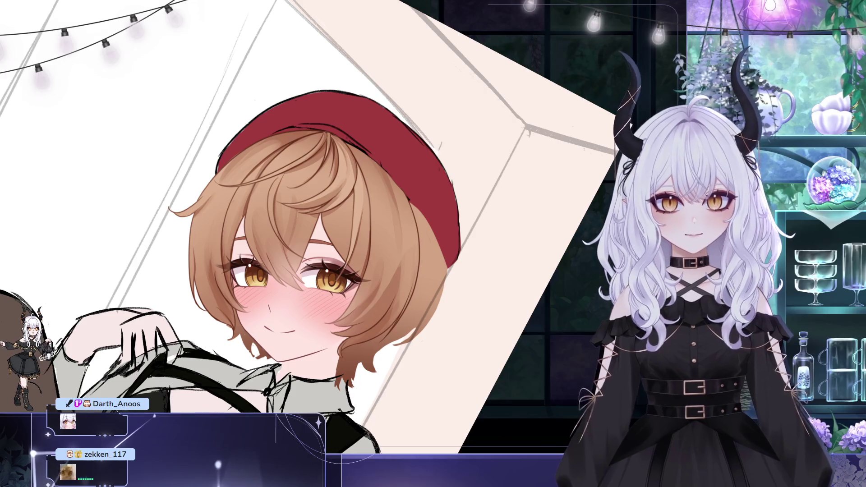
drag(309, 137, 409, 88)
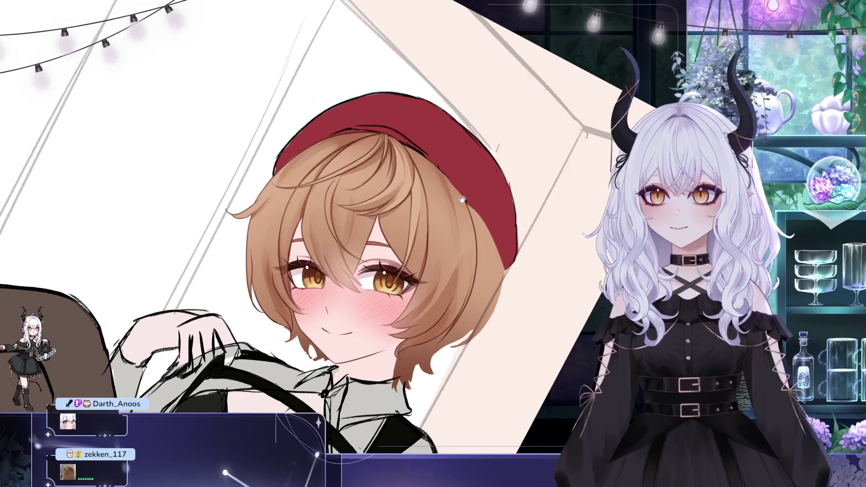
drag(462, 199, 437, 195)
scroll(451, 144, down, 3)
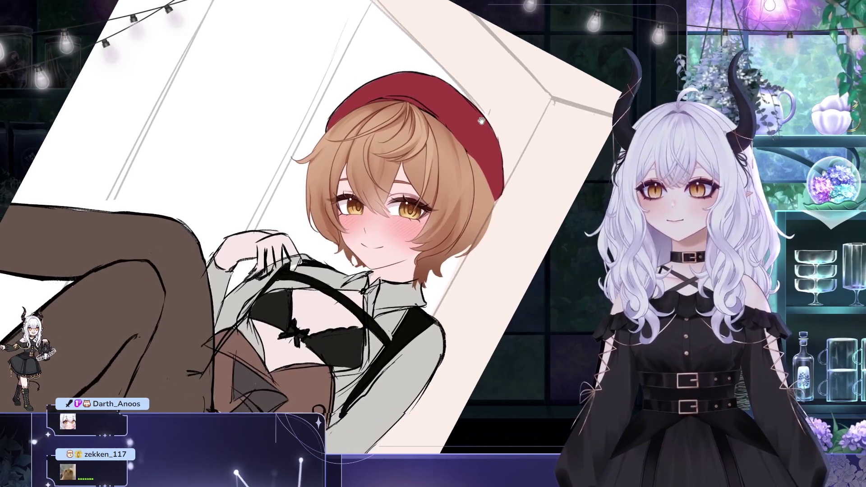
mouse_move(521, 79)
mouse_down()
mouse_move(527, 127)
mouse_move(509, 115)
mouse_move(204, 167)
mouse_up()
scroll(204, 167, up, 3)
scroll(204, 167, up, 1)
scroll(204, 167, up, 2)
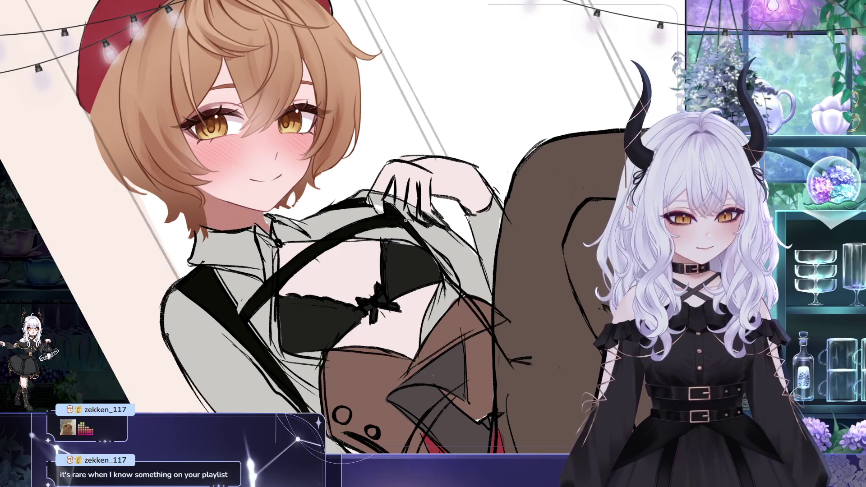
drag(484, 270, 508, 284)
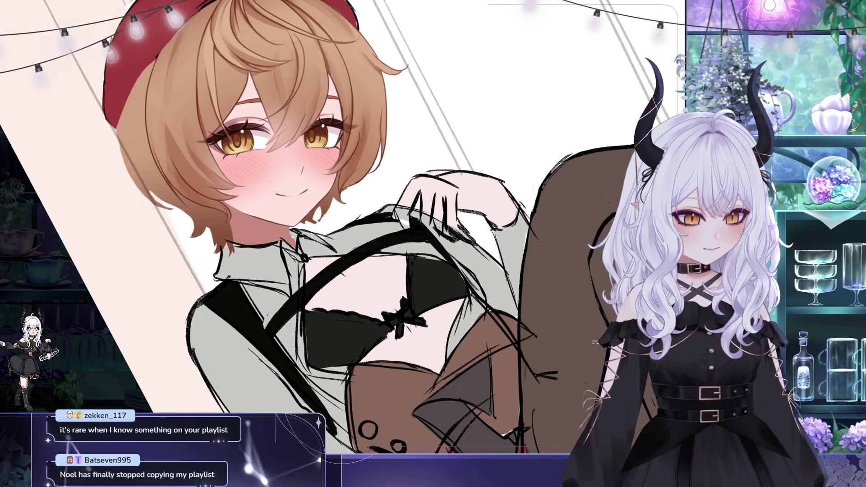
drag(583, 288, 598, 188)
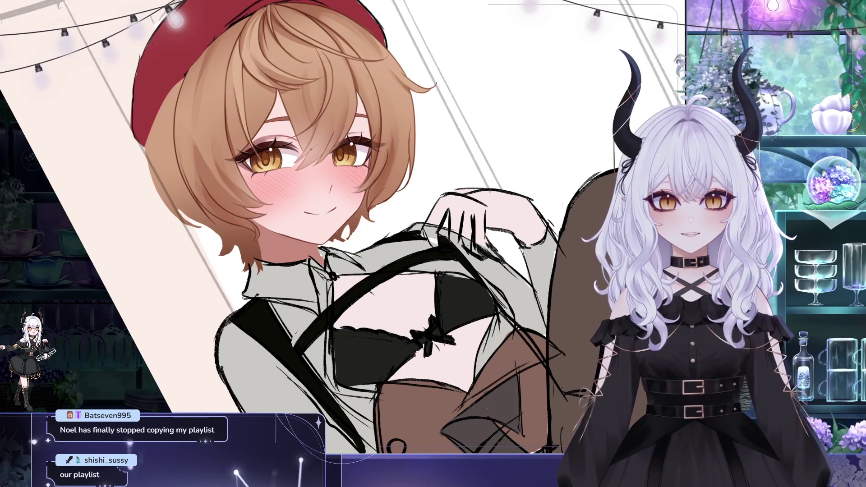
drag(371, 192, 362, 172)
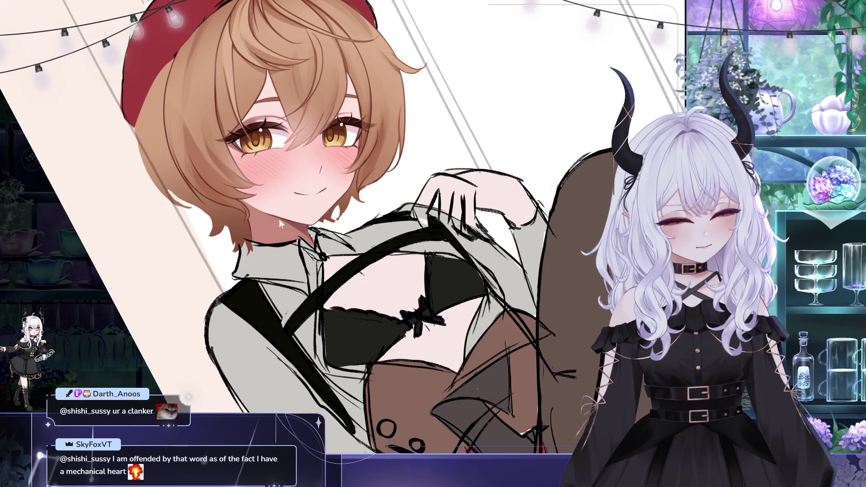
drag(491, 123, 522, 128)
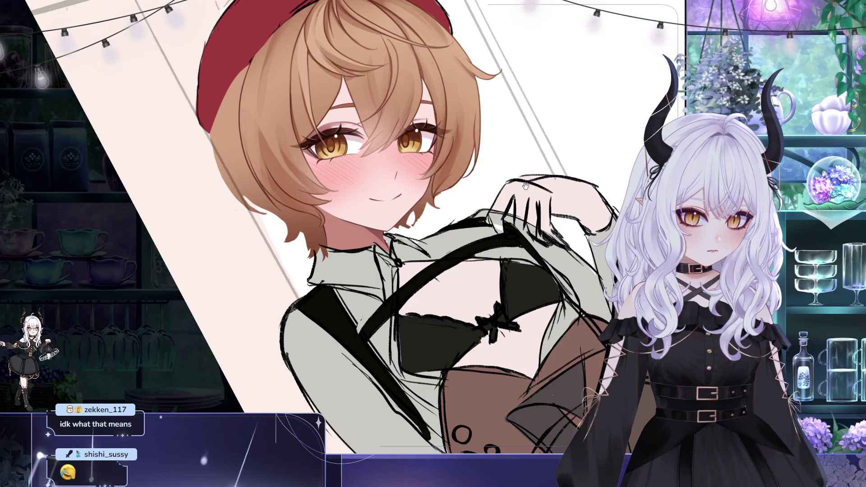
Step: Zoom out three steps and re-centre so the whole figure, legs included, is visible
drag(526, 186, 511, 193)
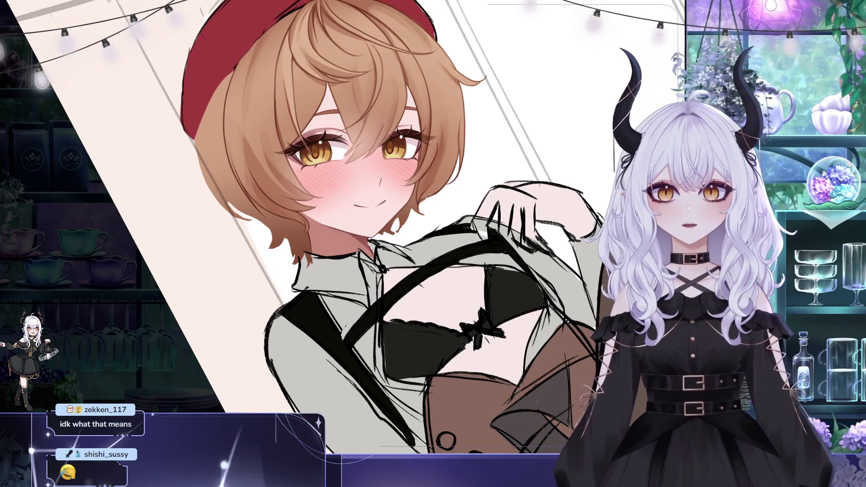
key(ctrl+minus)
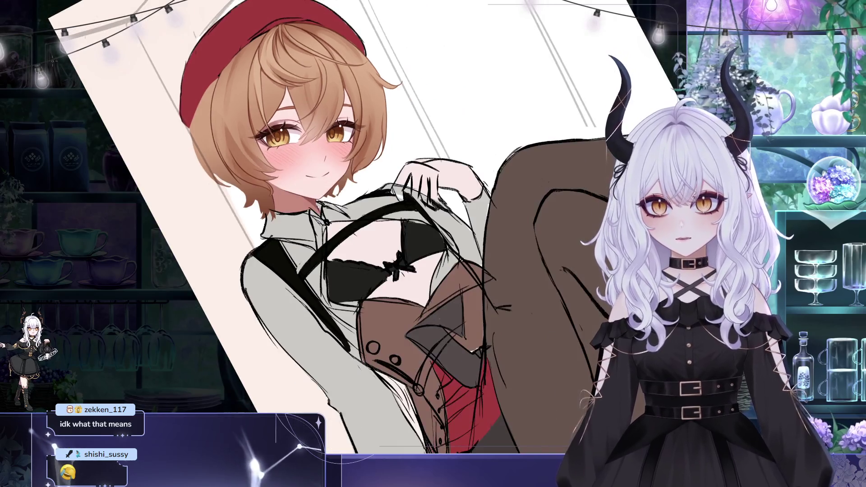
key(ctrl+minus)
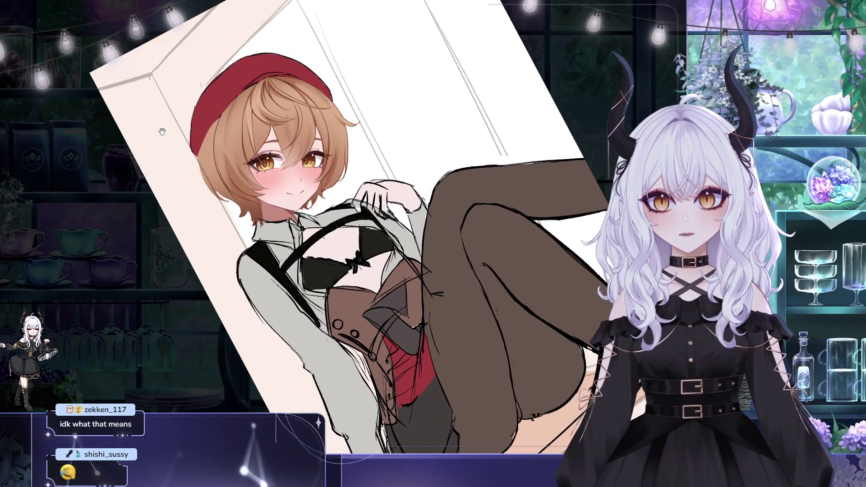
key(ctrl+minus)
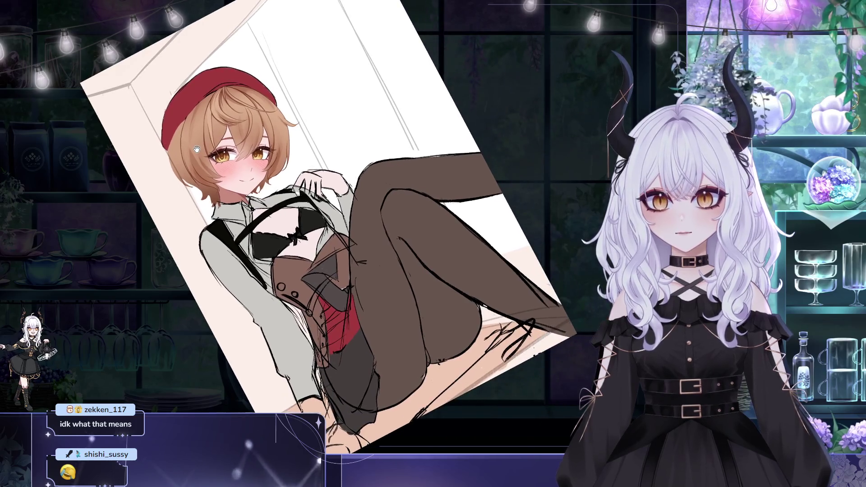
drag(337, 77, 346, 72)
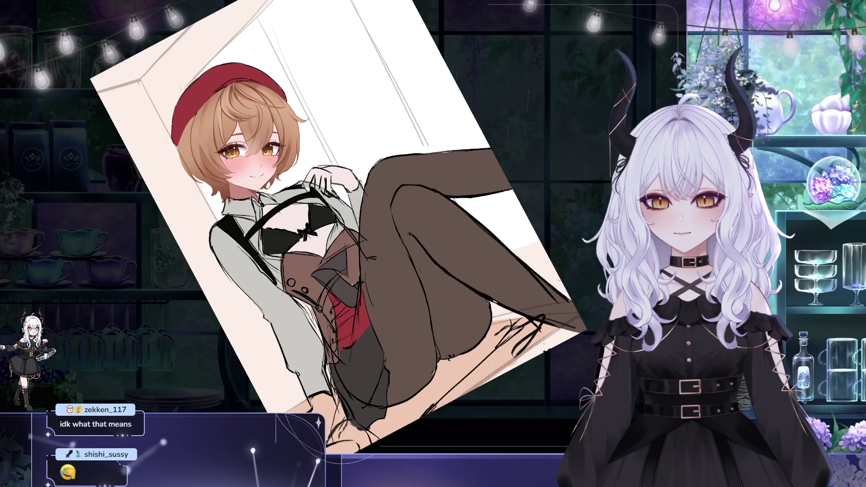
Step: Mirror the canvas to check the drawing, then restore it and zoom onto the face
key(m)
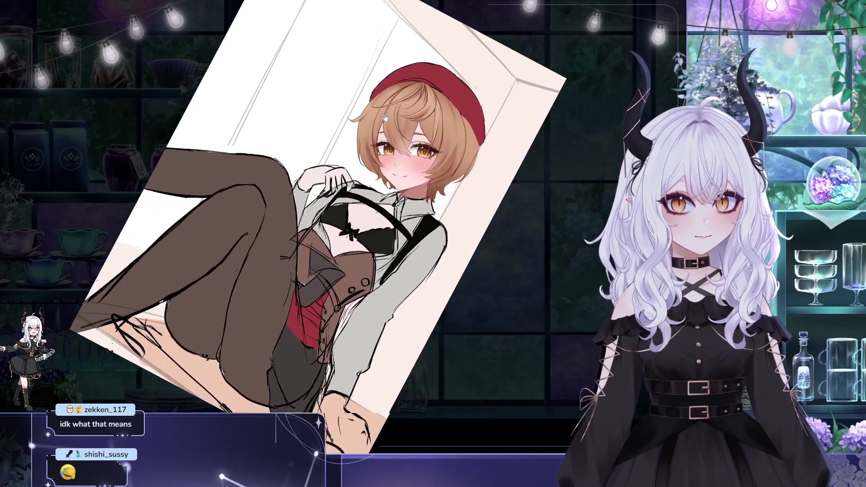
key(5)
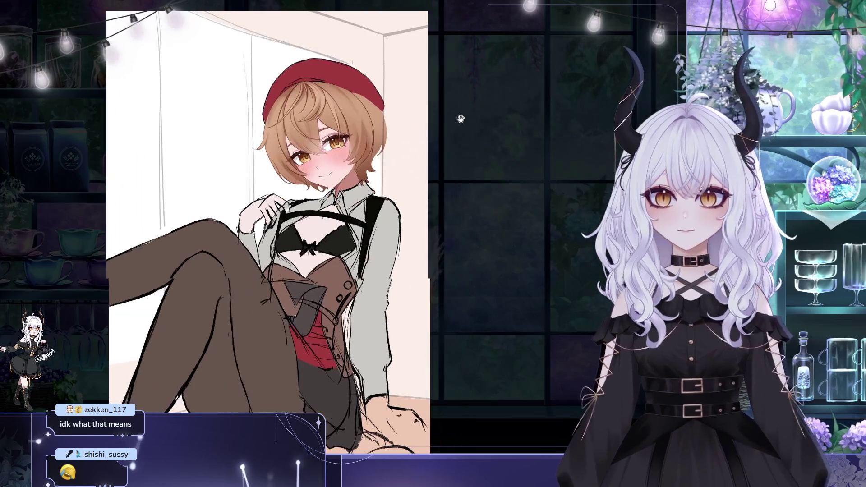
scroll(337, 109, up, 5)
drag(337, 108, 324, 110)
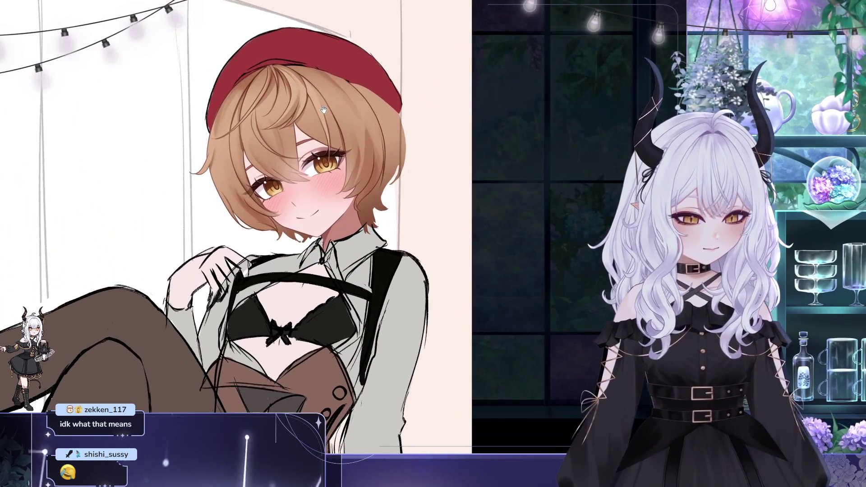
scroll(333, 120, down, 5)
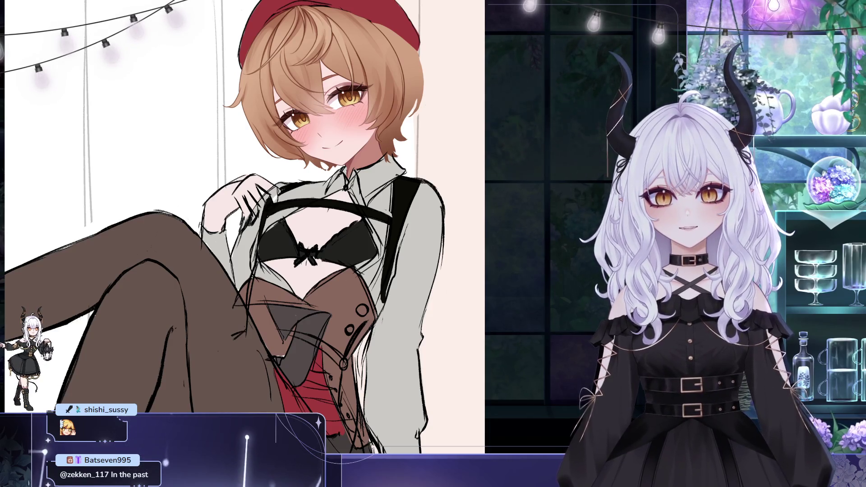
Step: Pan, zoom and tilt the view to bring the hair, face and beret close up
scroll(201, 85, down, 3)
drag(171, 85, 201, 85)
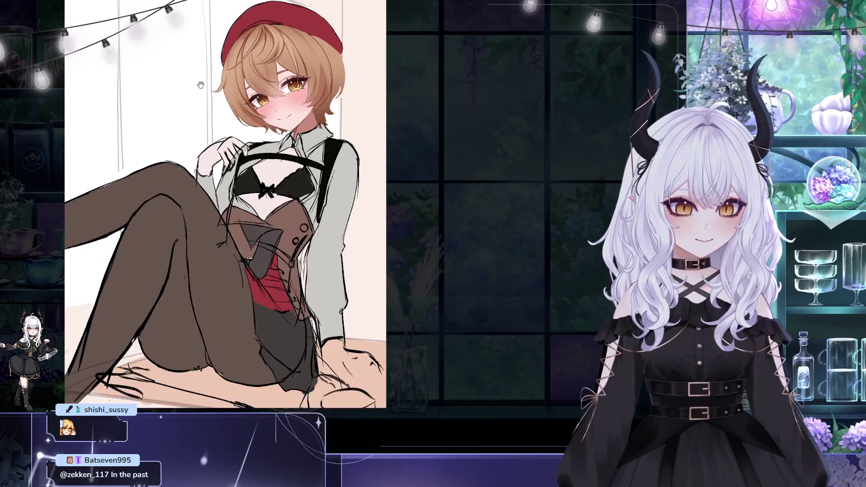
scroll(200, 84, down, 3)
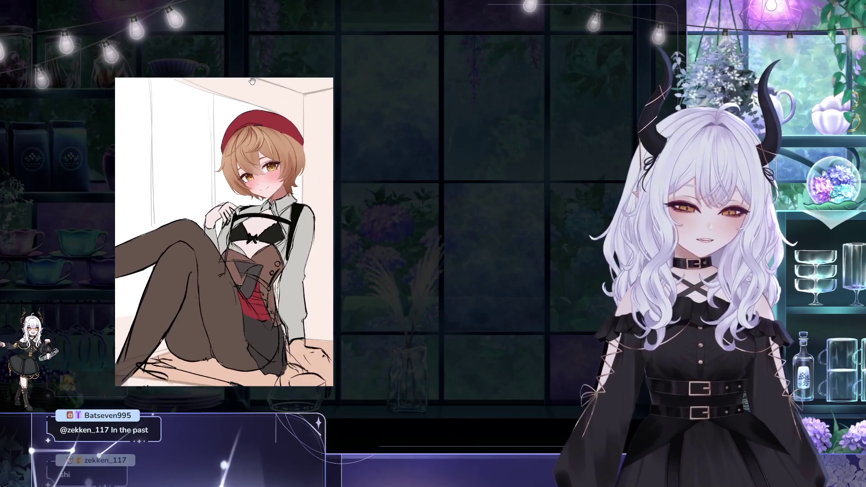
scroll(215, 218, up, 5)
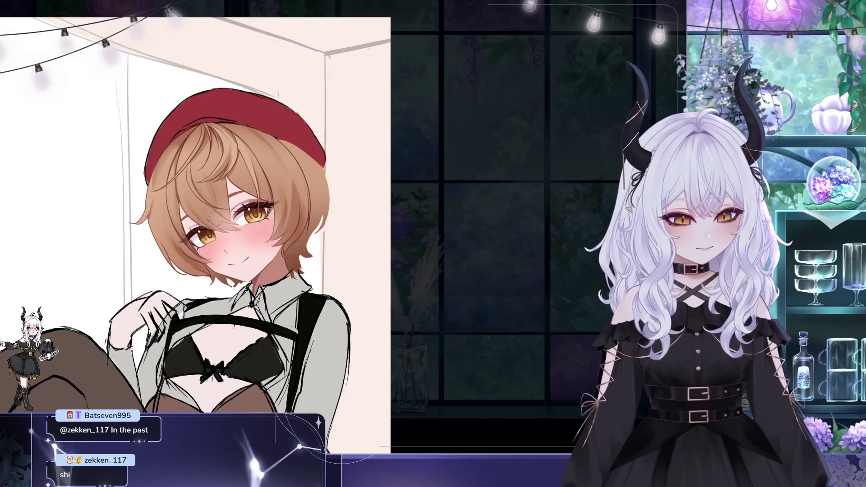
drag(278, 169, 300, 179)
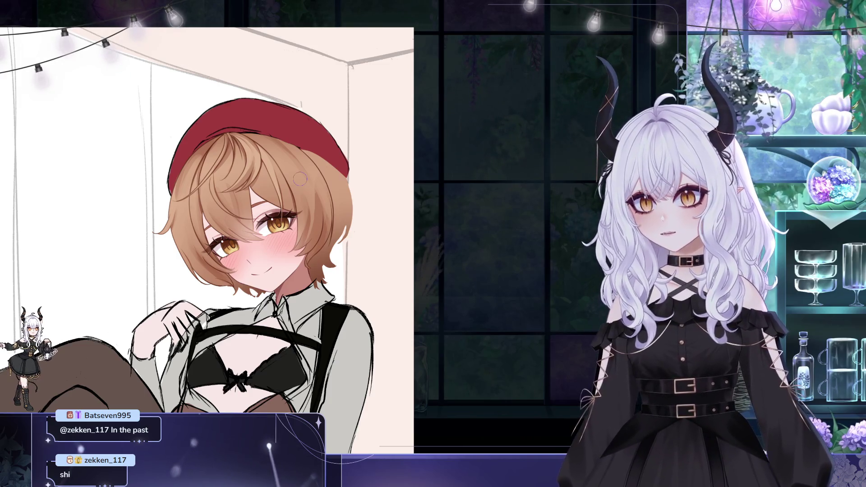
drag(300, 179, 280, 125)
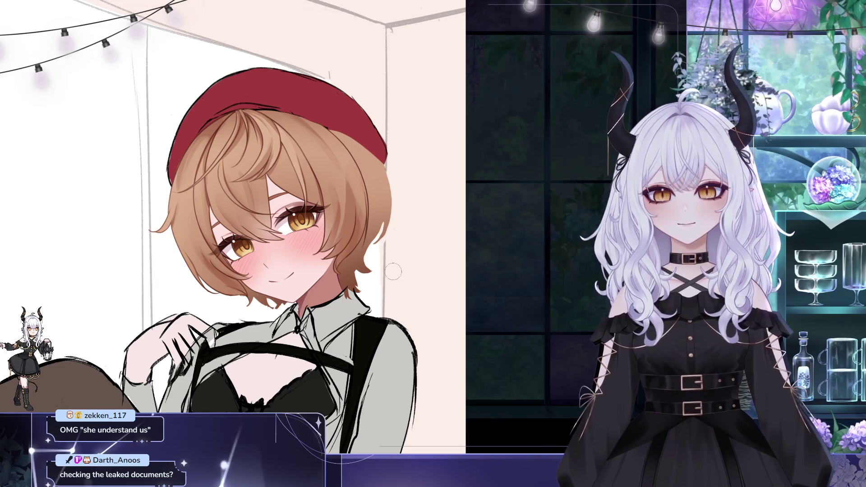
scroll(310, 263, up, 1)
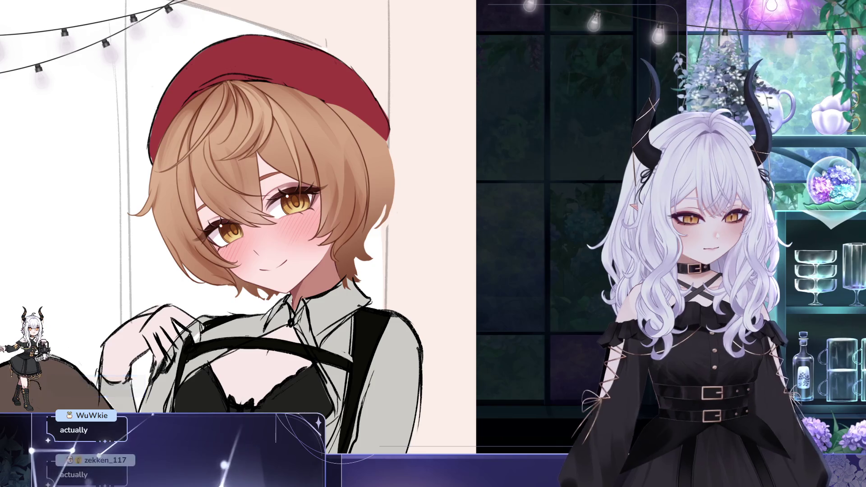
Step: Free-transform the face area a few pixels up and left and confirm it
key(ctrl+t)
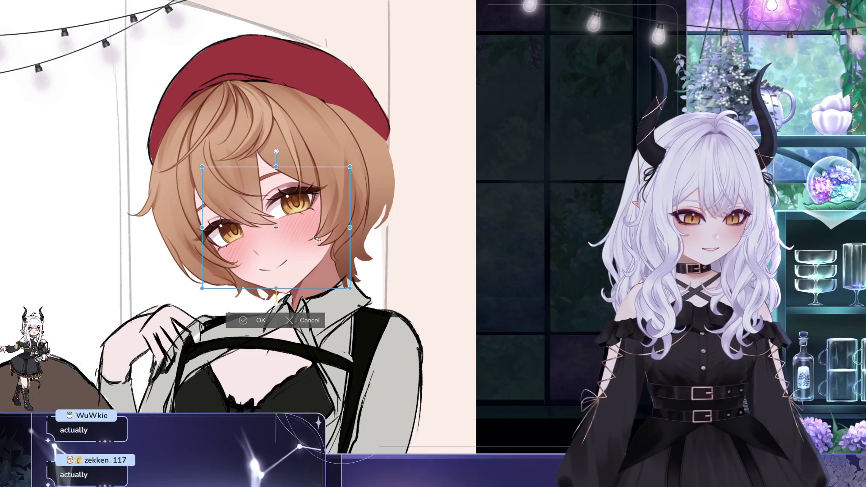
drag(316, 234, 315, 233)
click(253, 315)
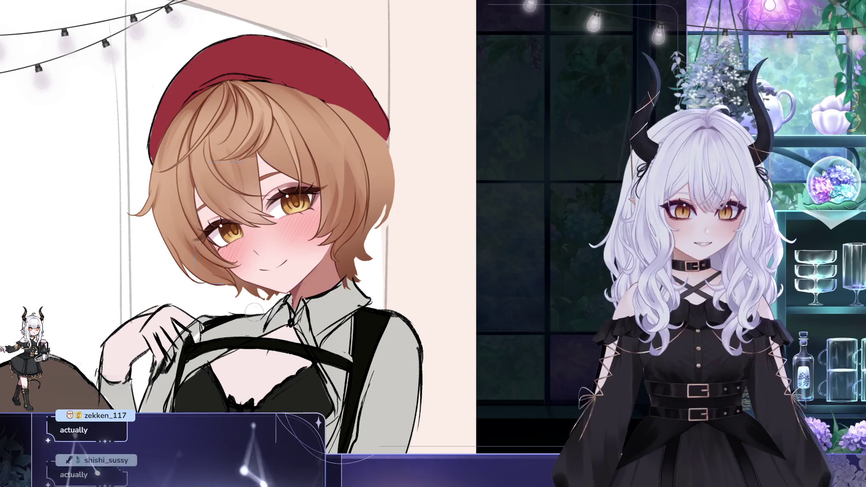